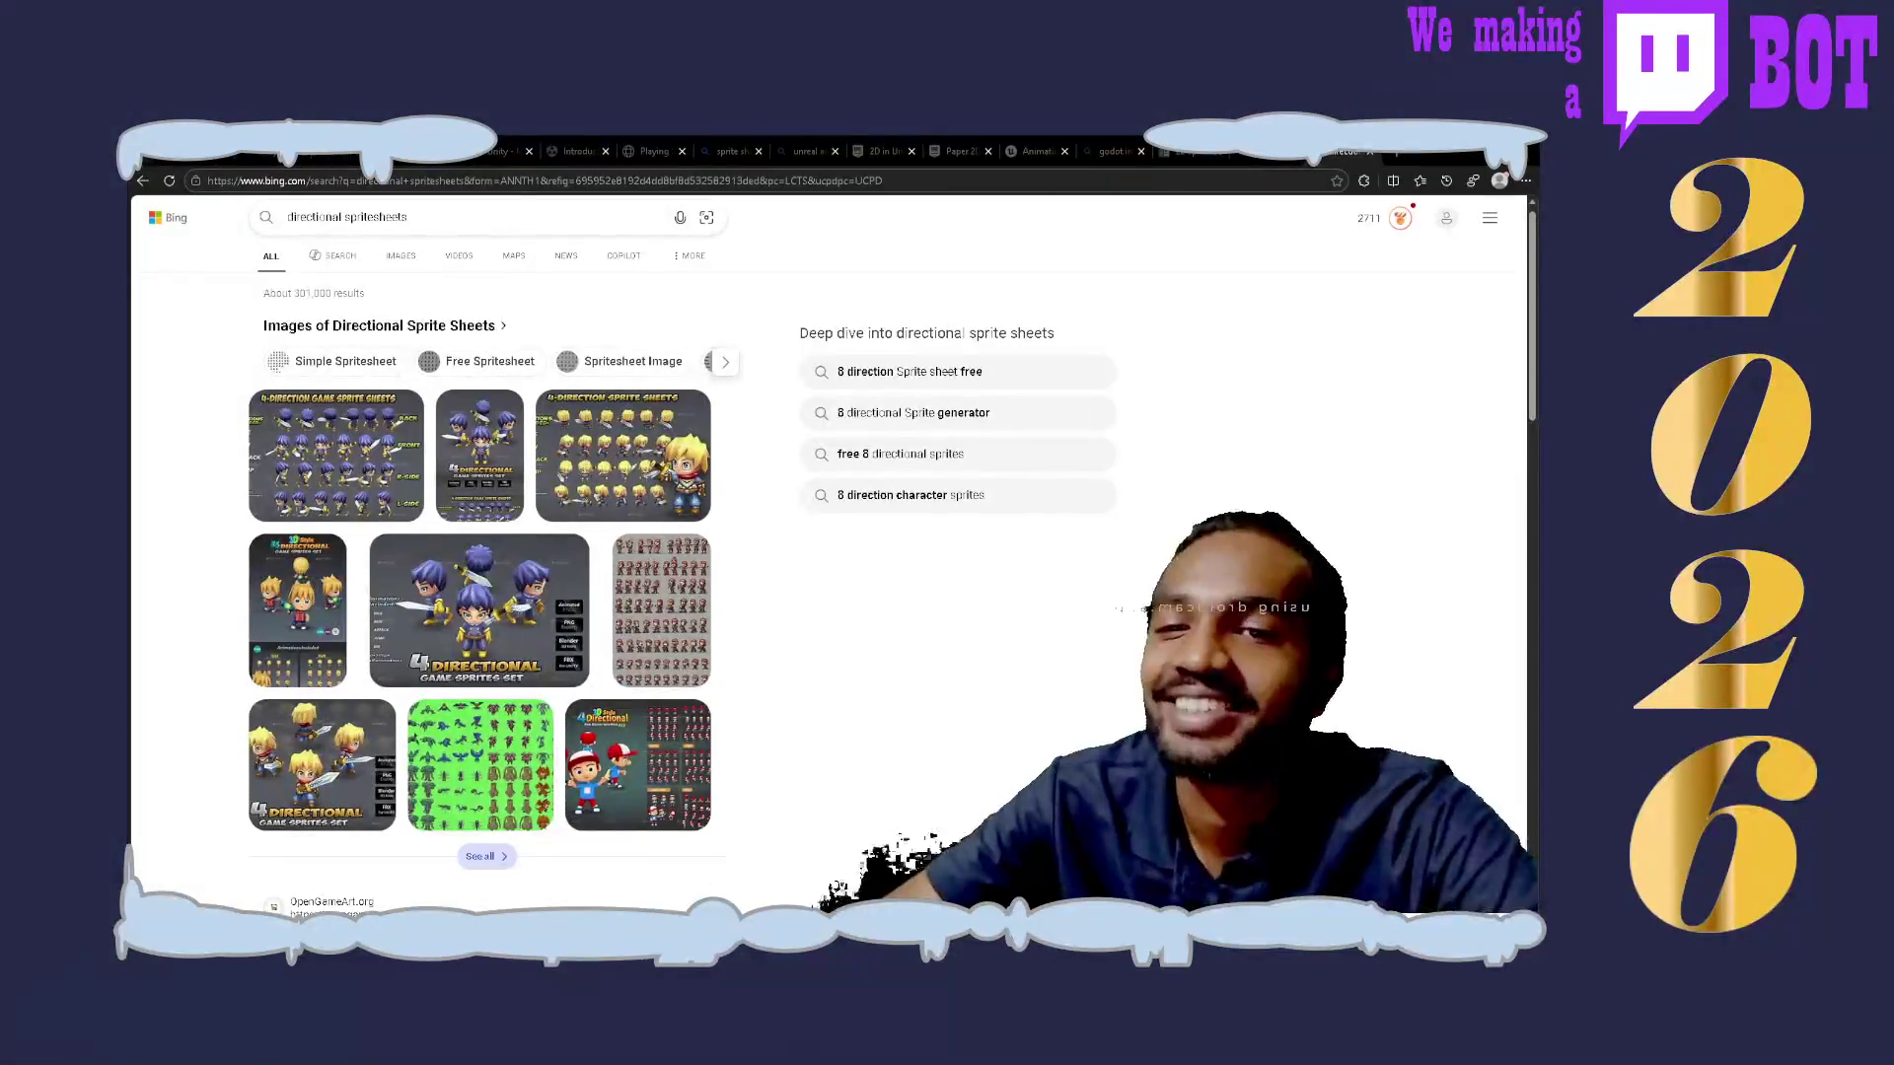
Step: Scroll the Bing spritesheet results and open the Godot docs '2D sprite animation' page
scroll(709, 868, "down", 10)
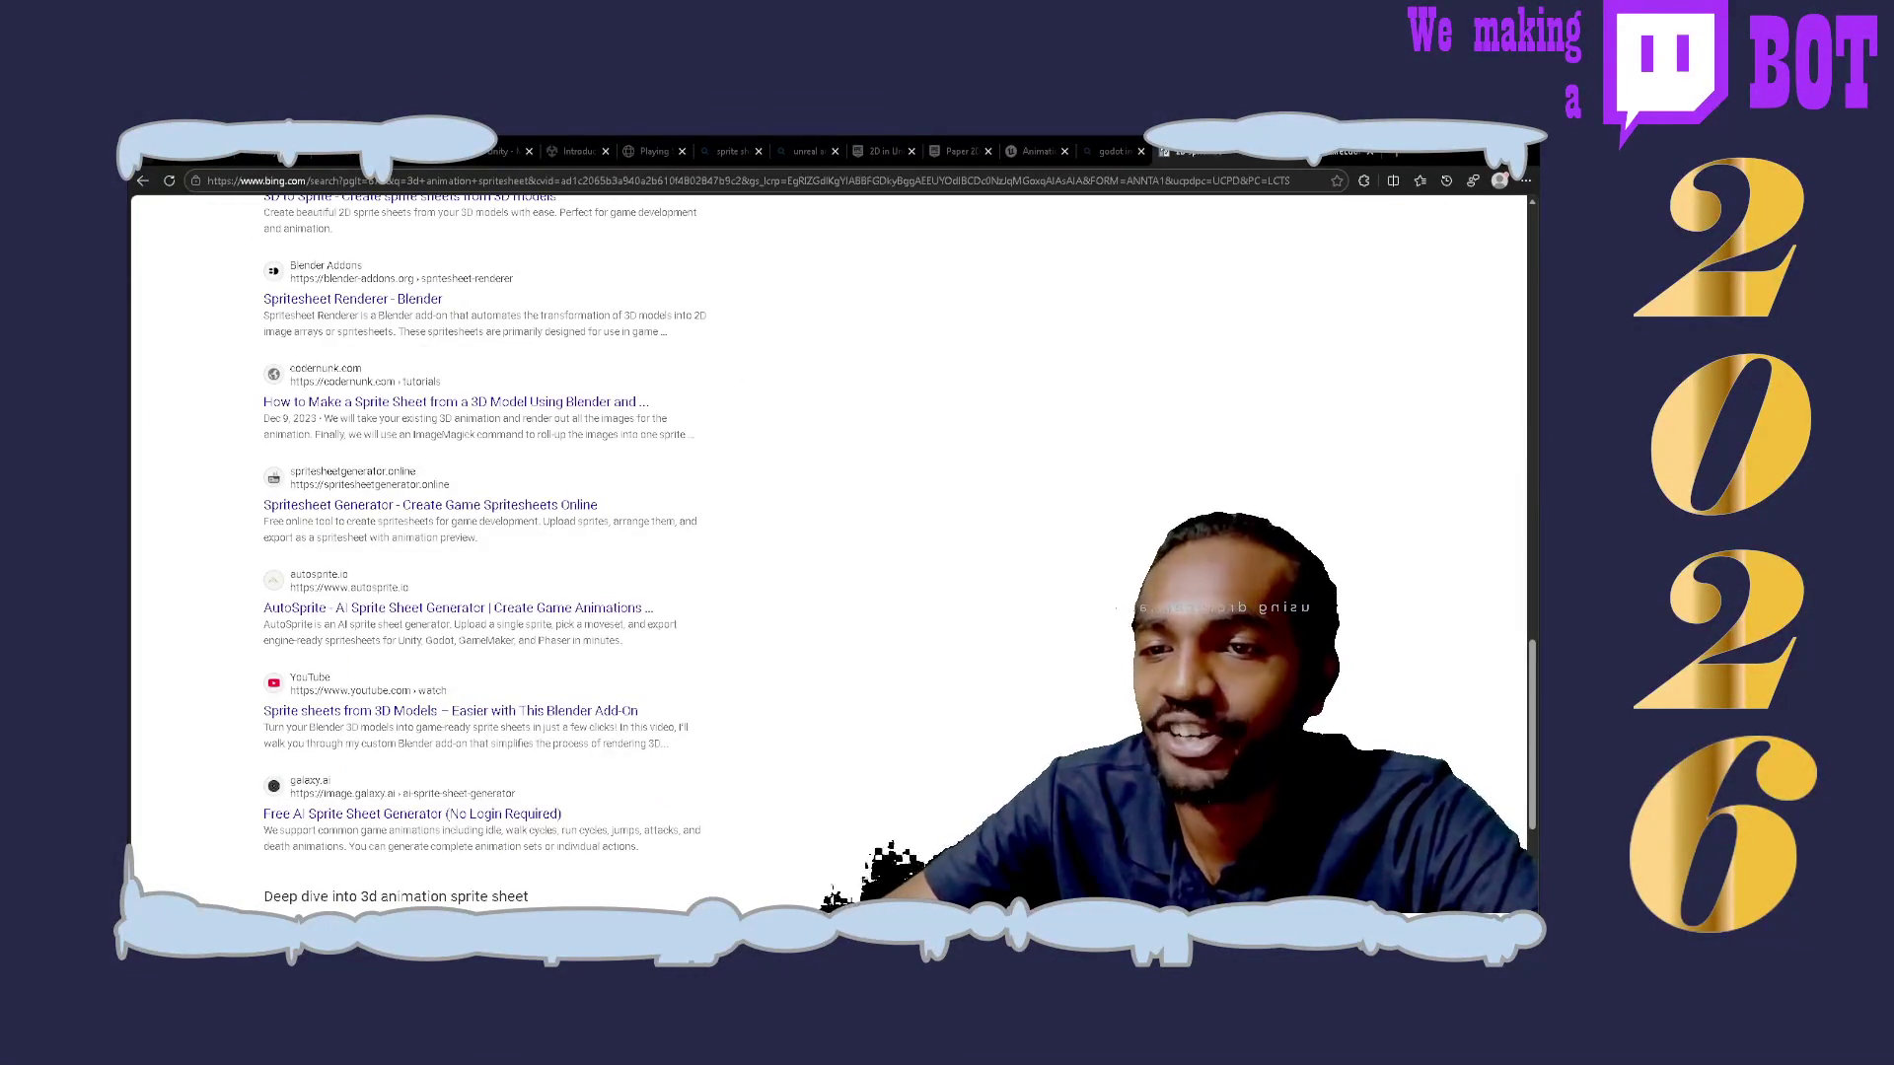
left_click(710, 868)
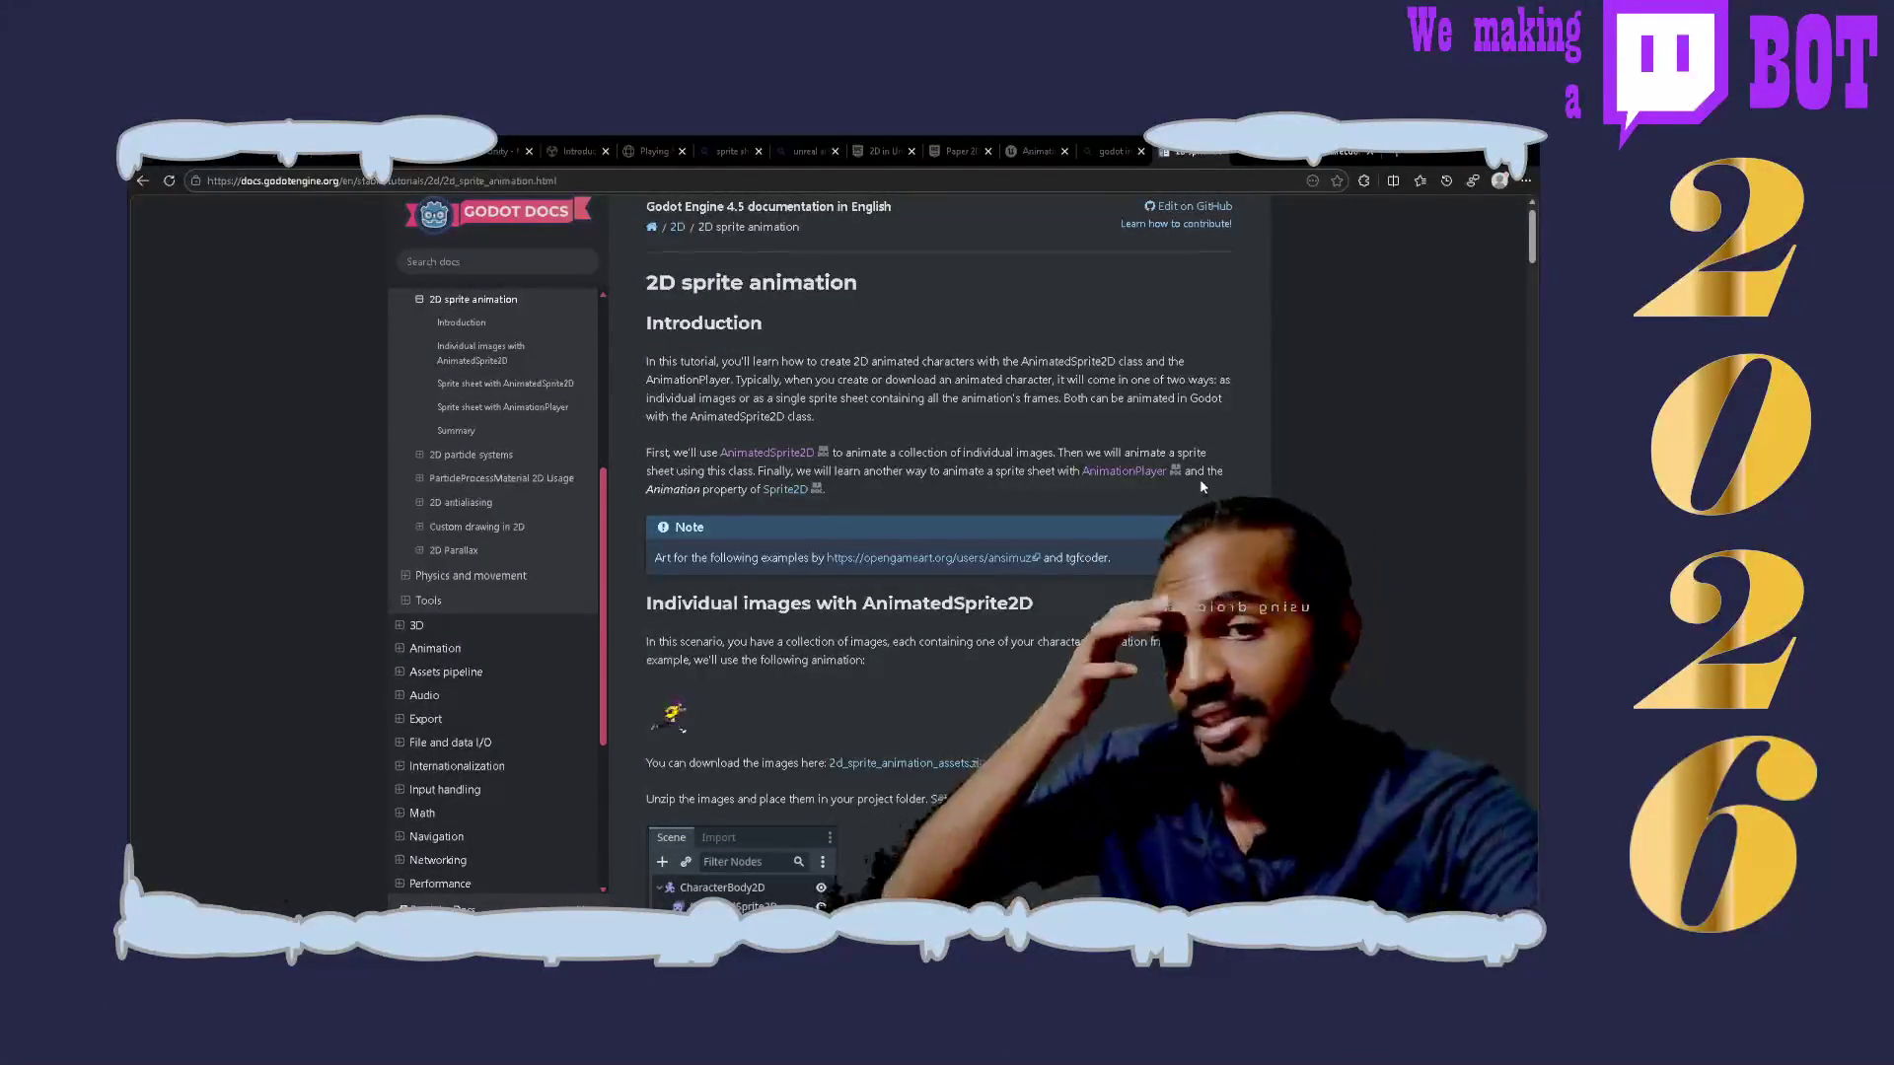
Step: Keep the 2D sprite animation docs tab and start a fresh blank browser tab
left_click(1393, 153)
left_click(1131, 151)
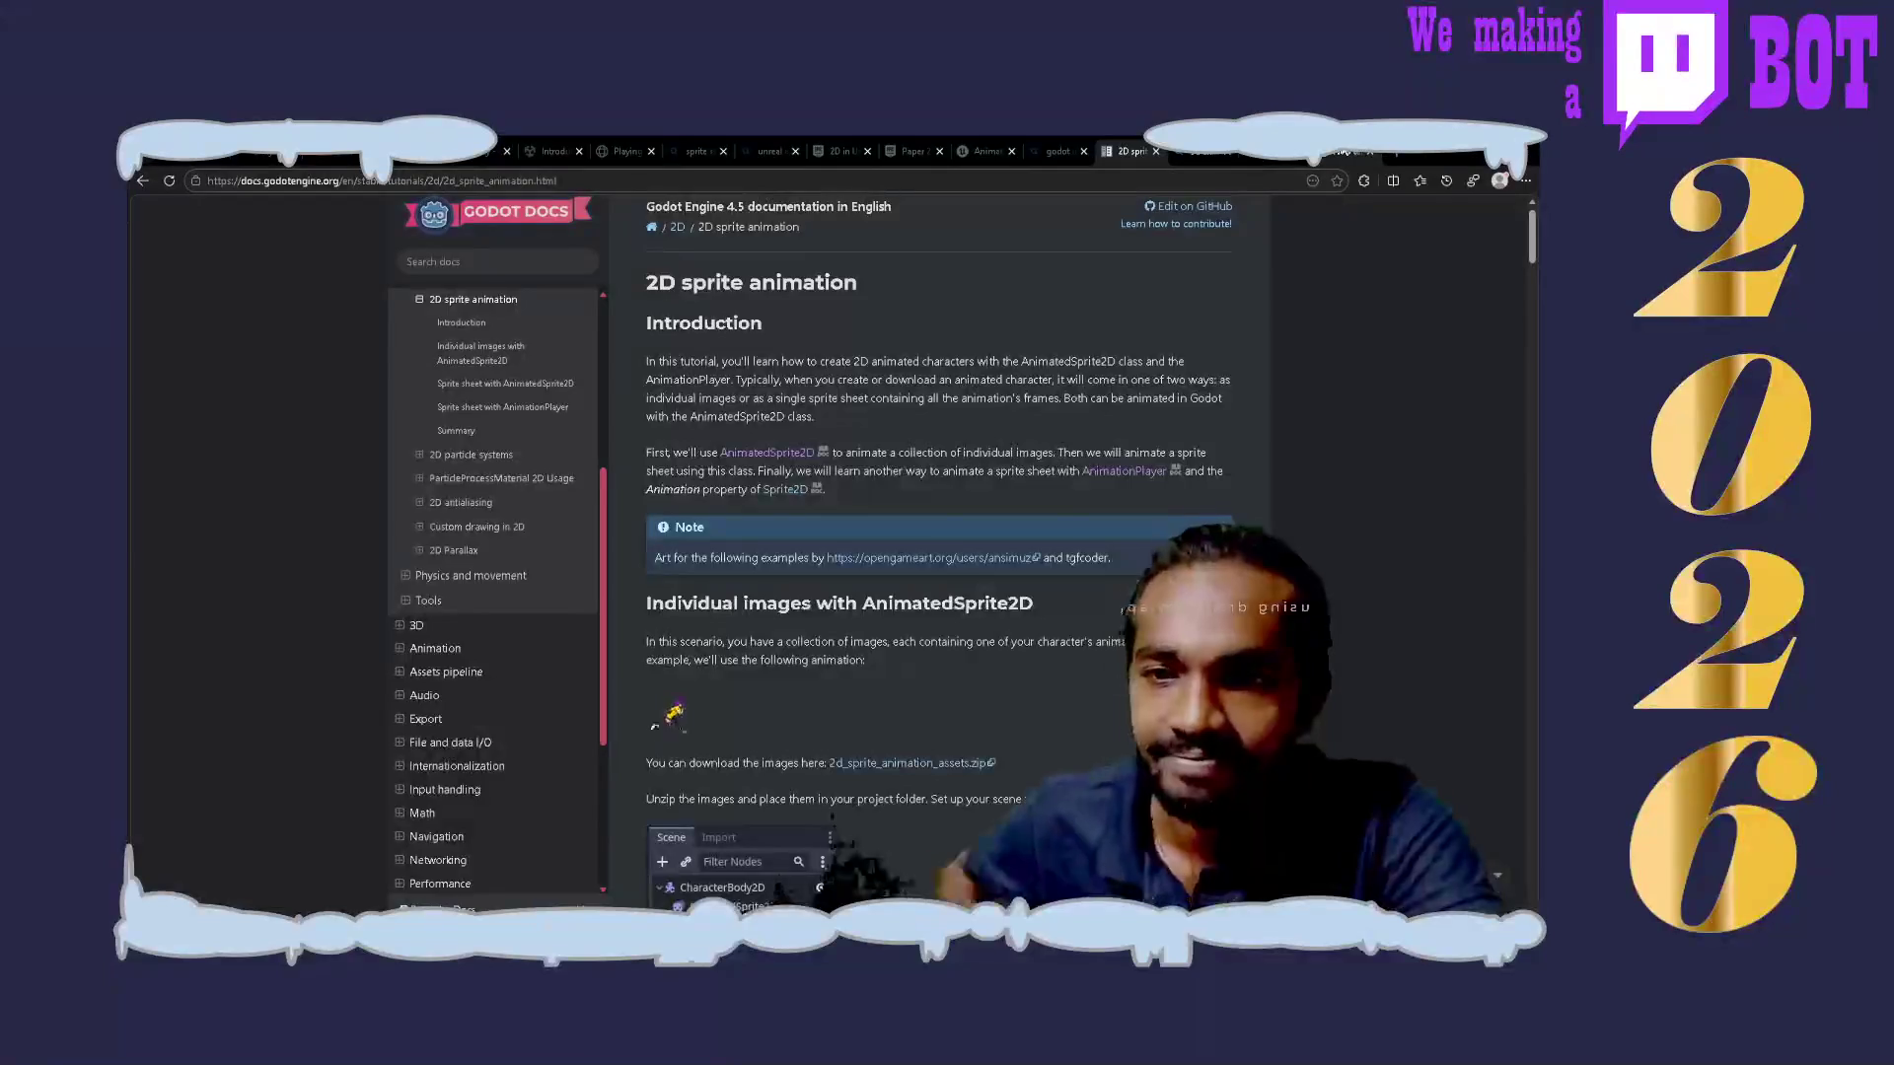
key("ctrl+t")
type("go")
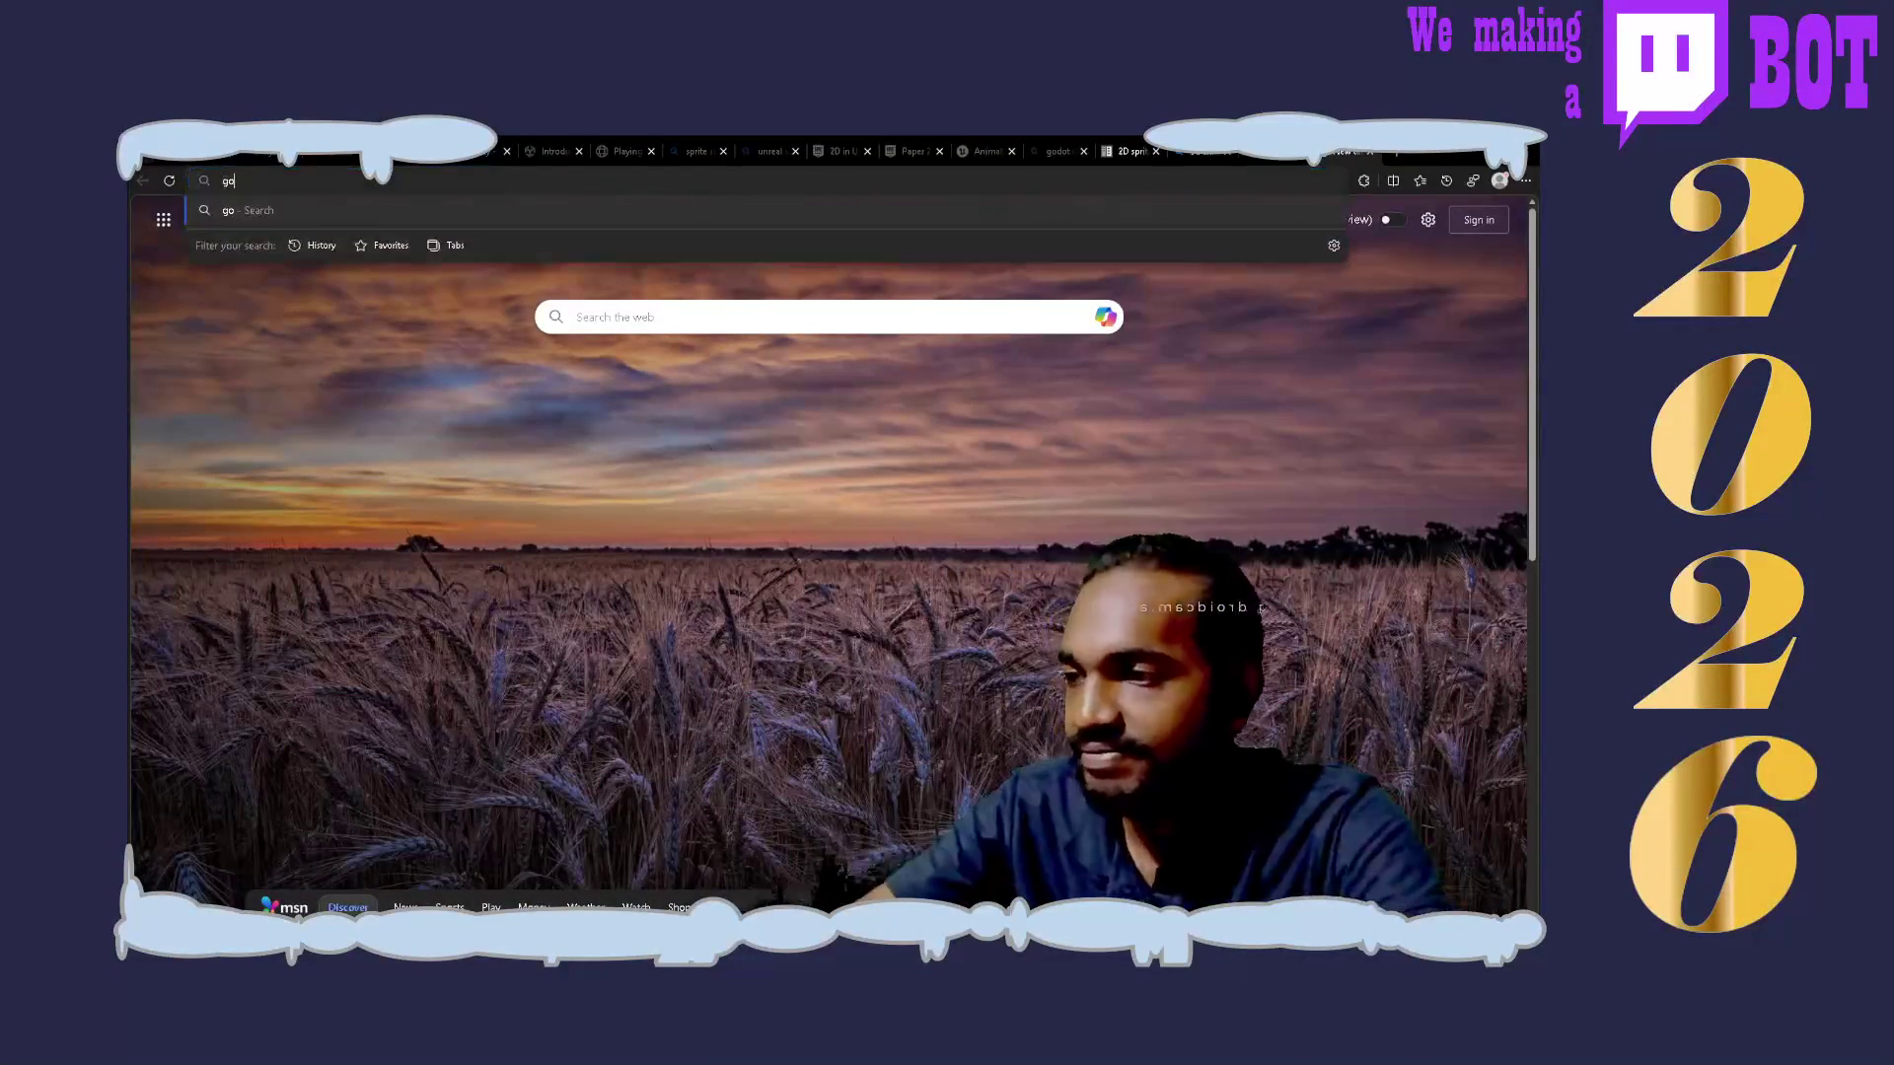
Step: Search 'creating movie godot' and open the 'Creating movies — Godot Engine (stable)' page
key("Return")
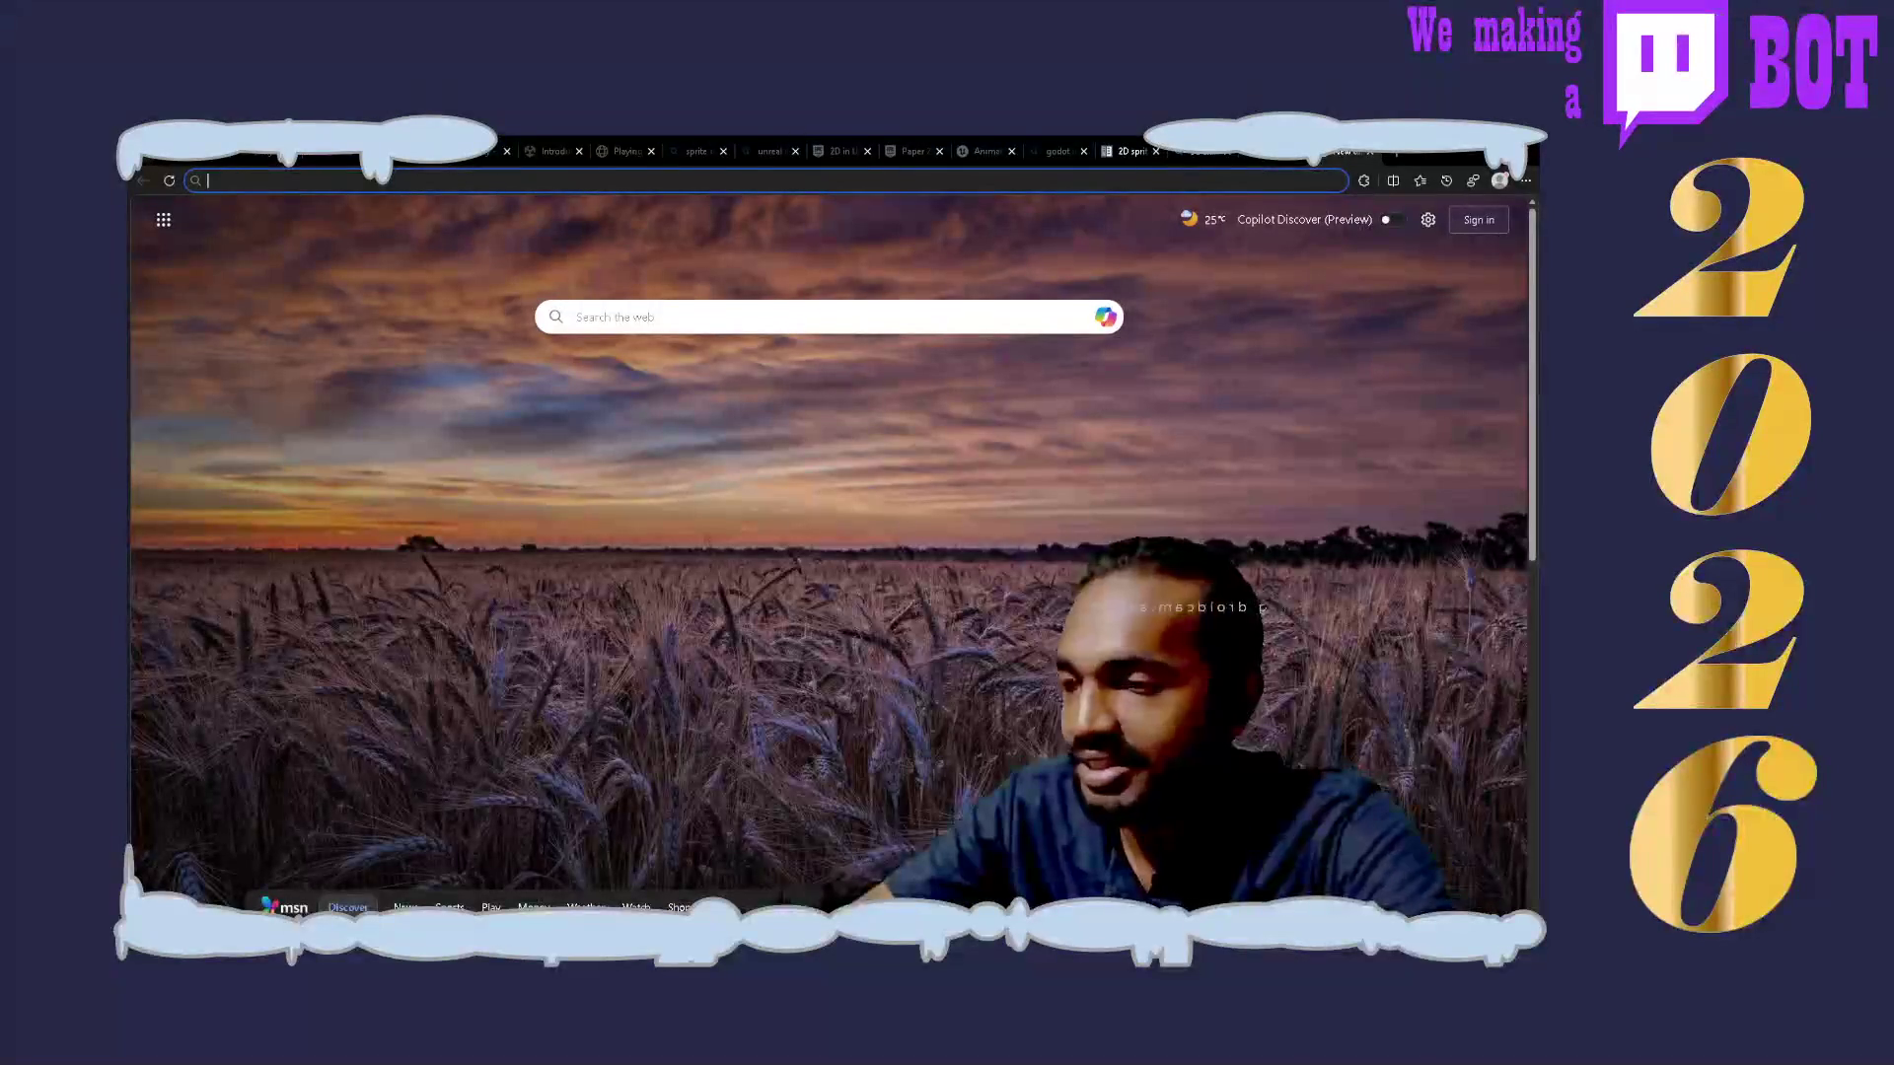
type("creating ")
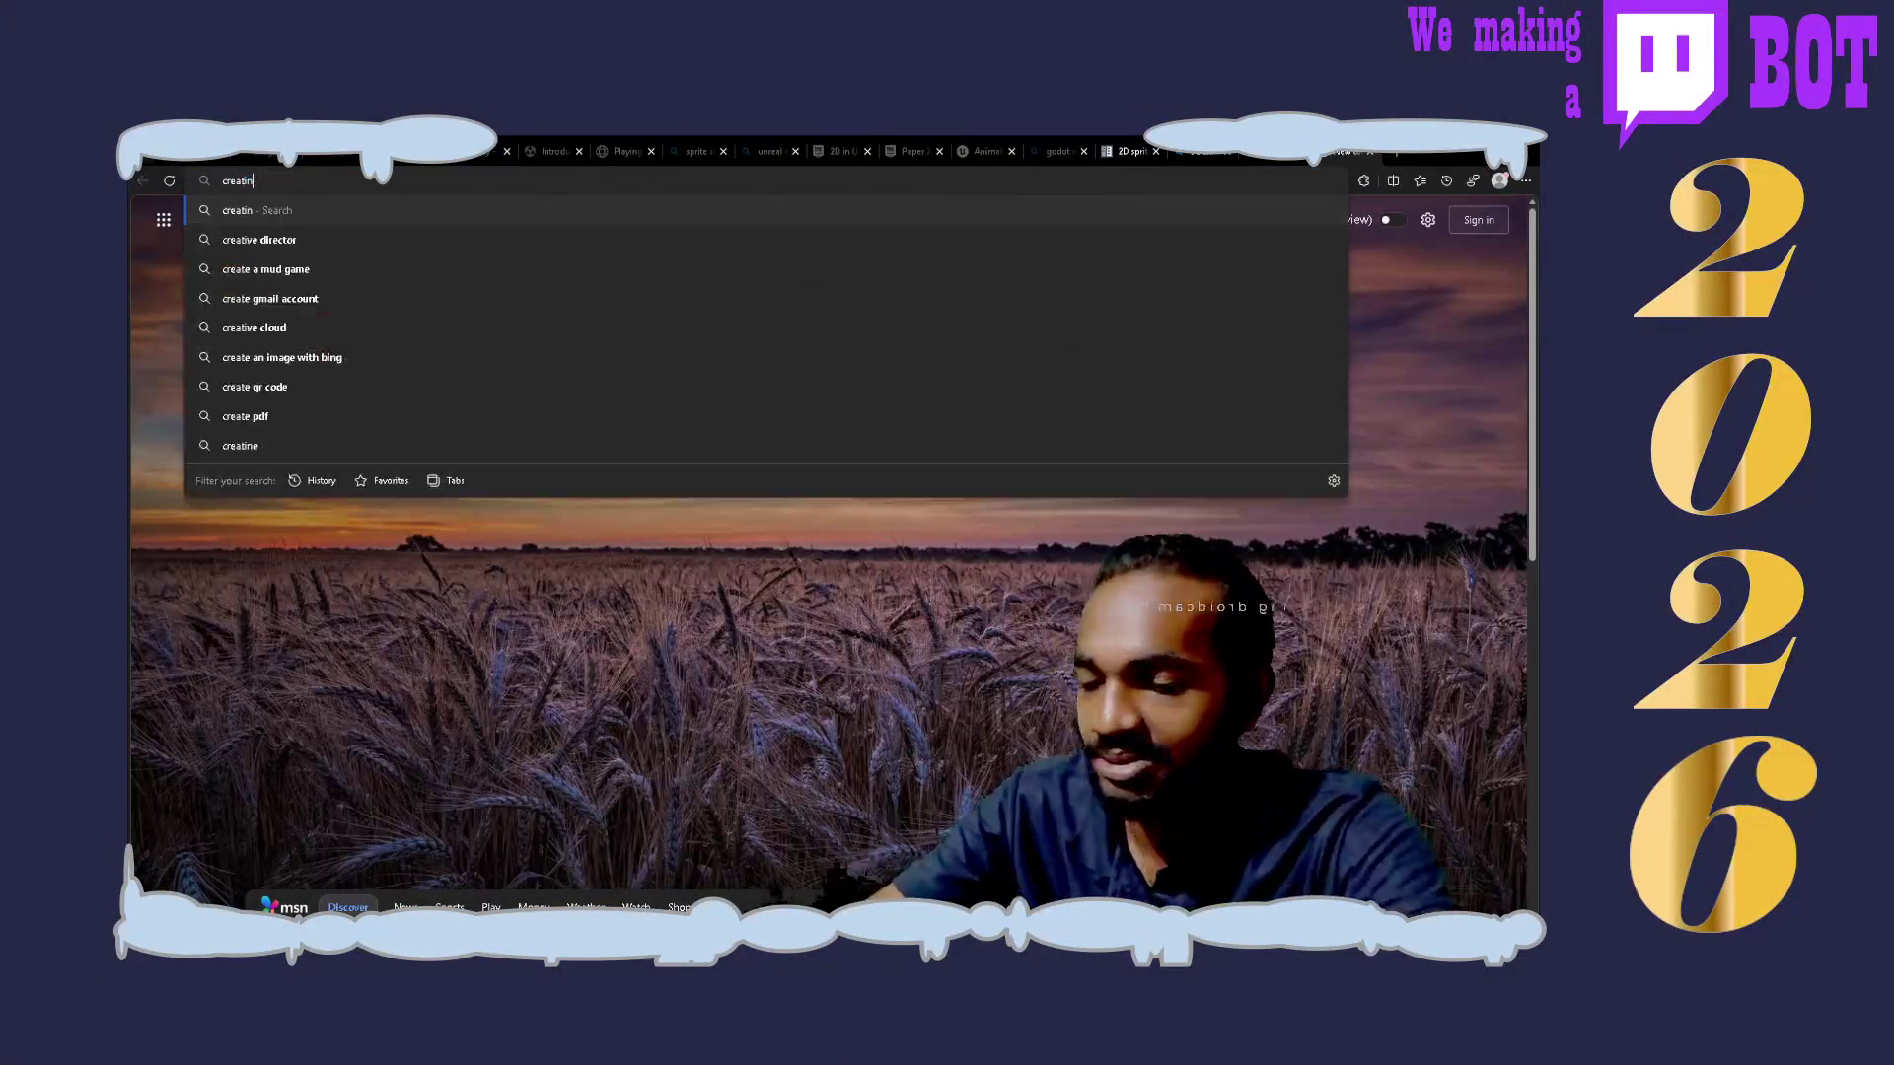
type("movie ")
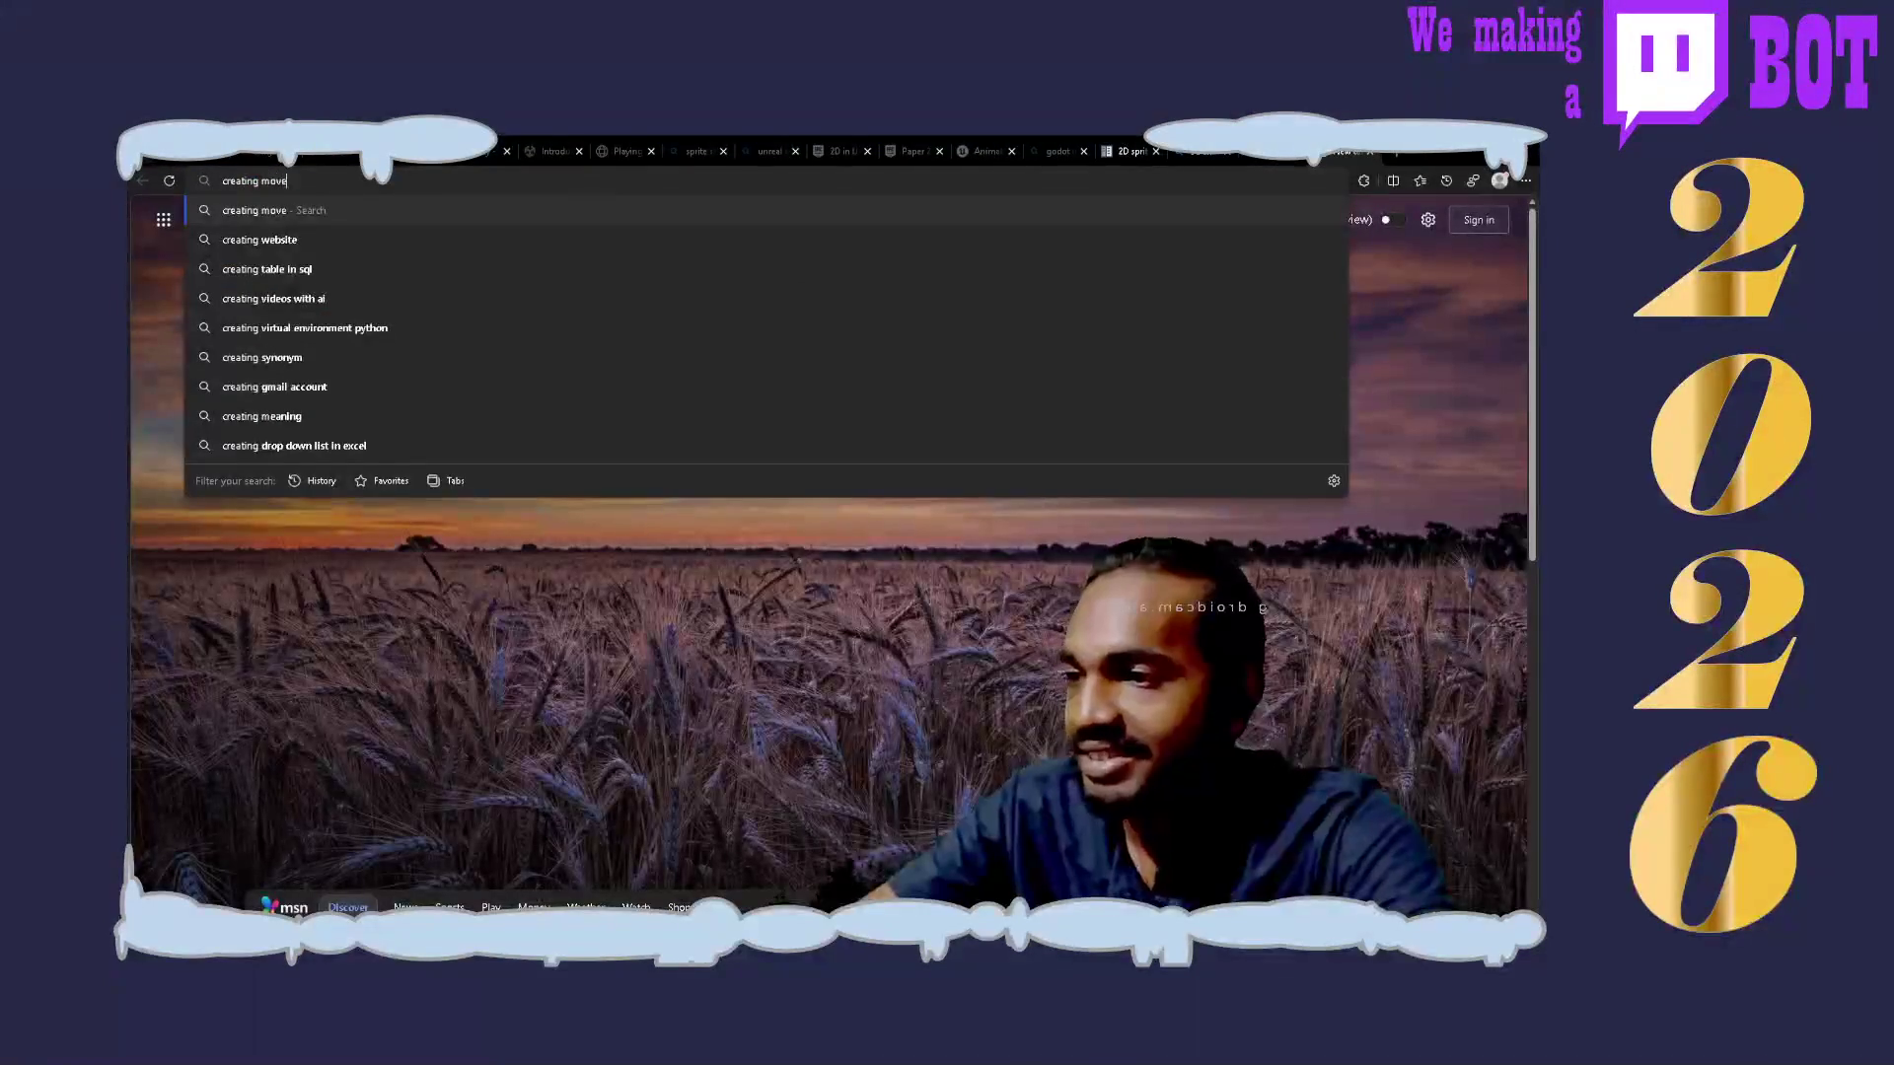
type("godot")
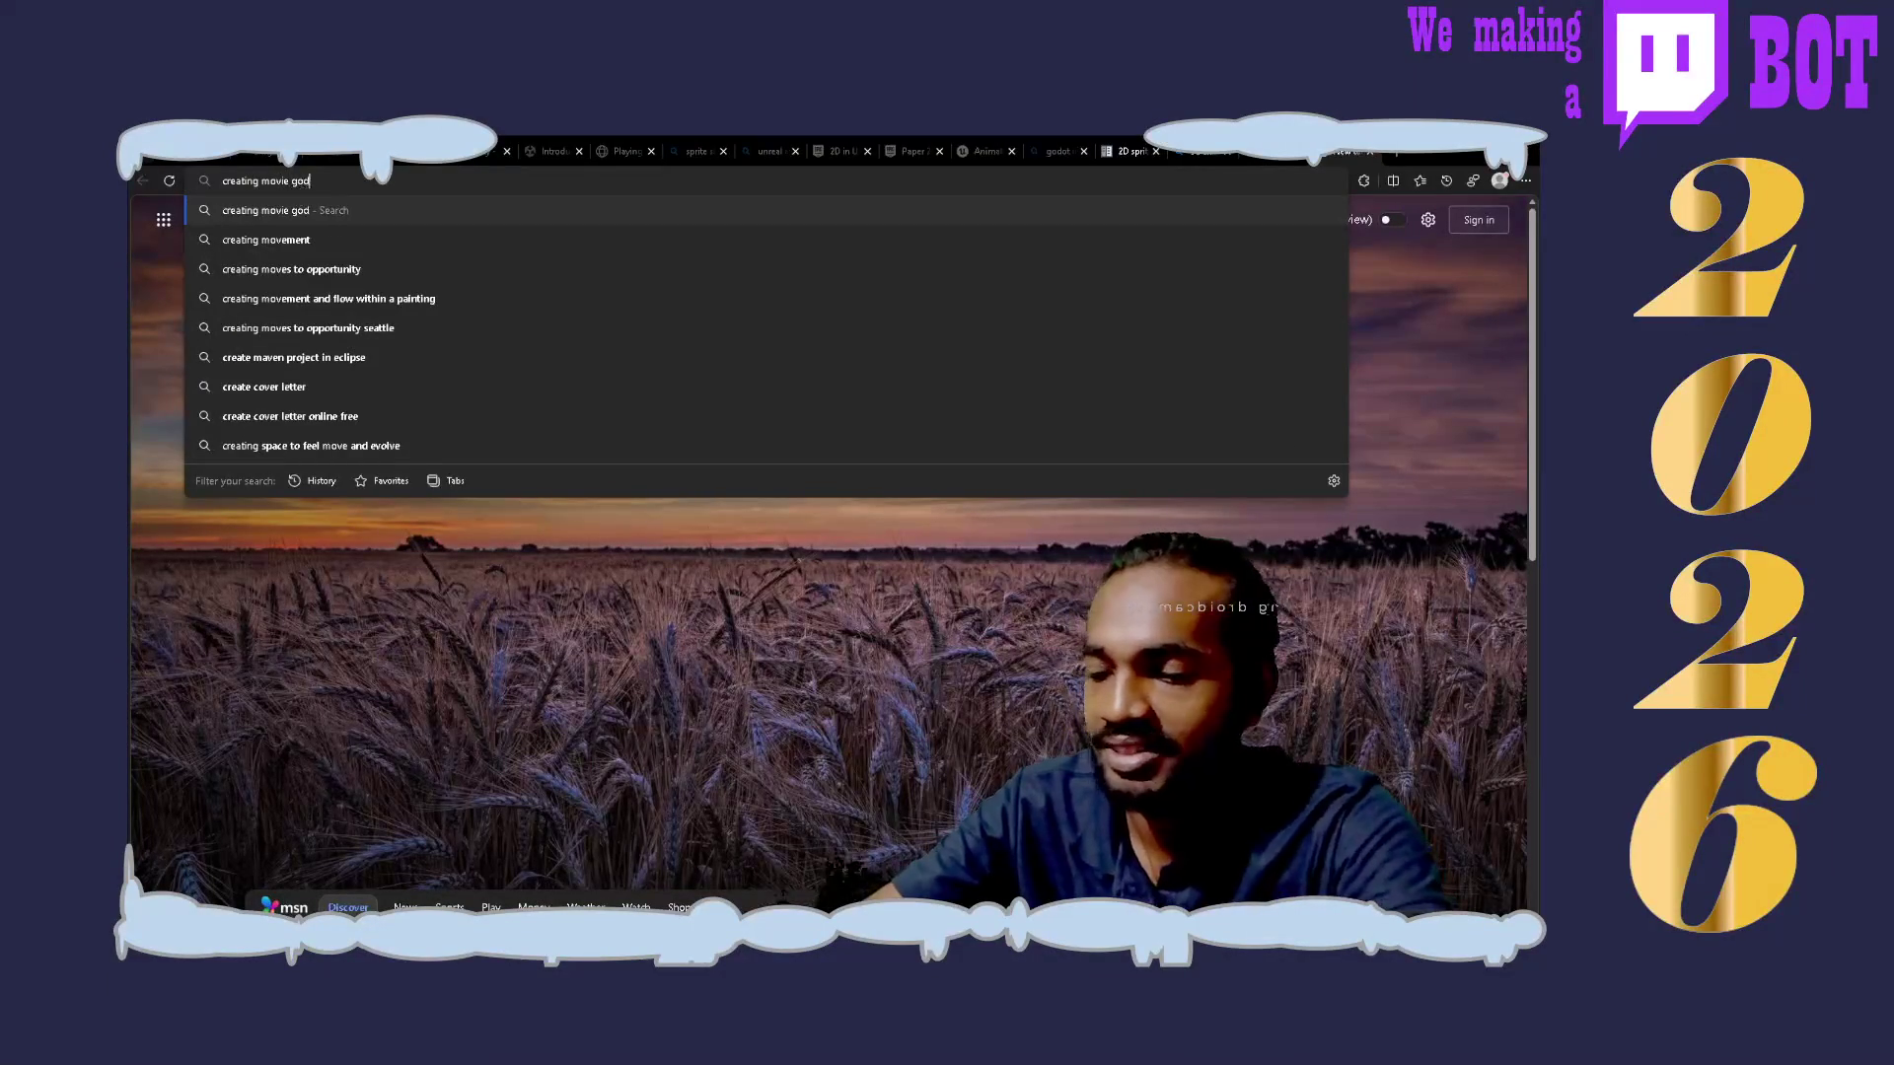
key("Return")
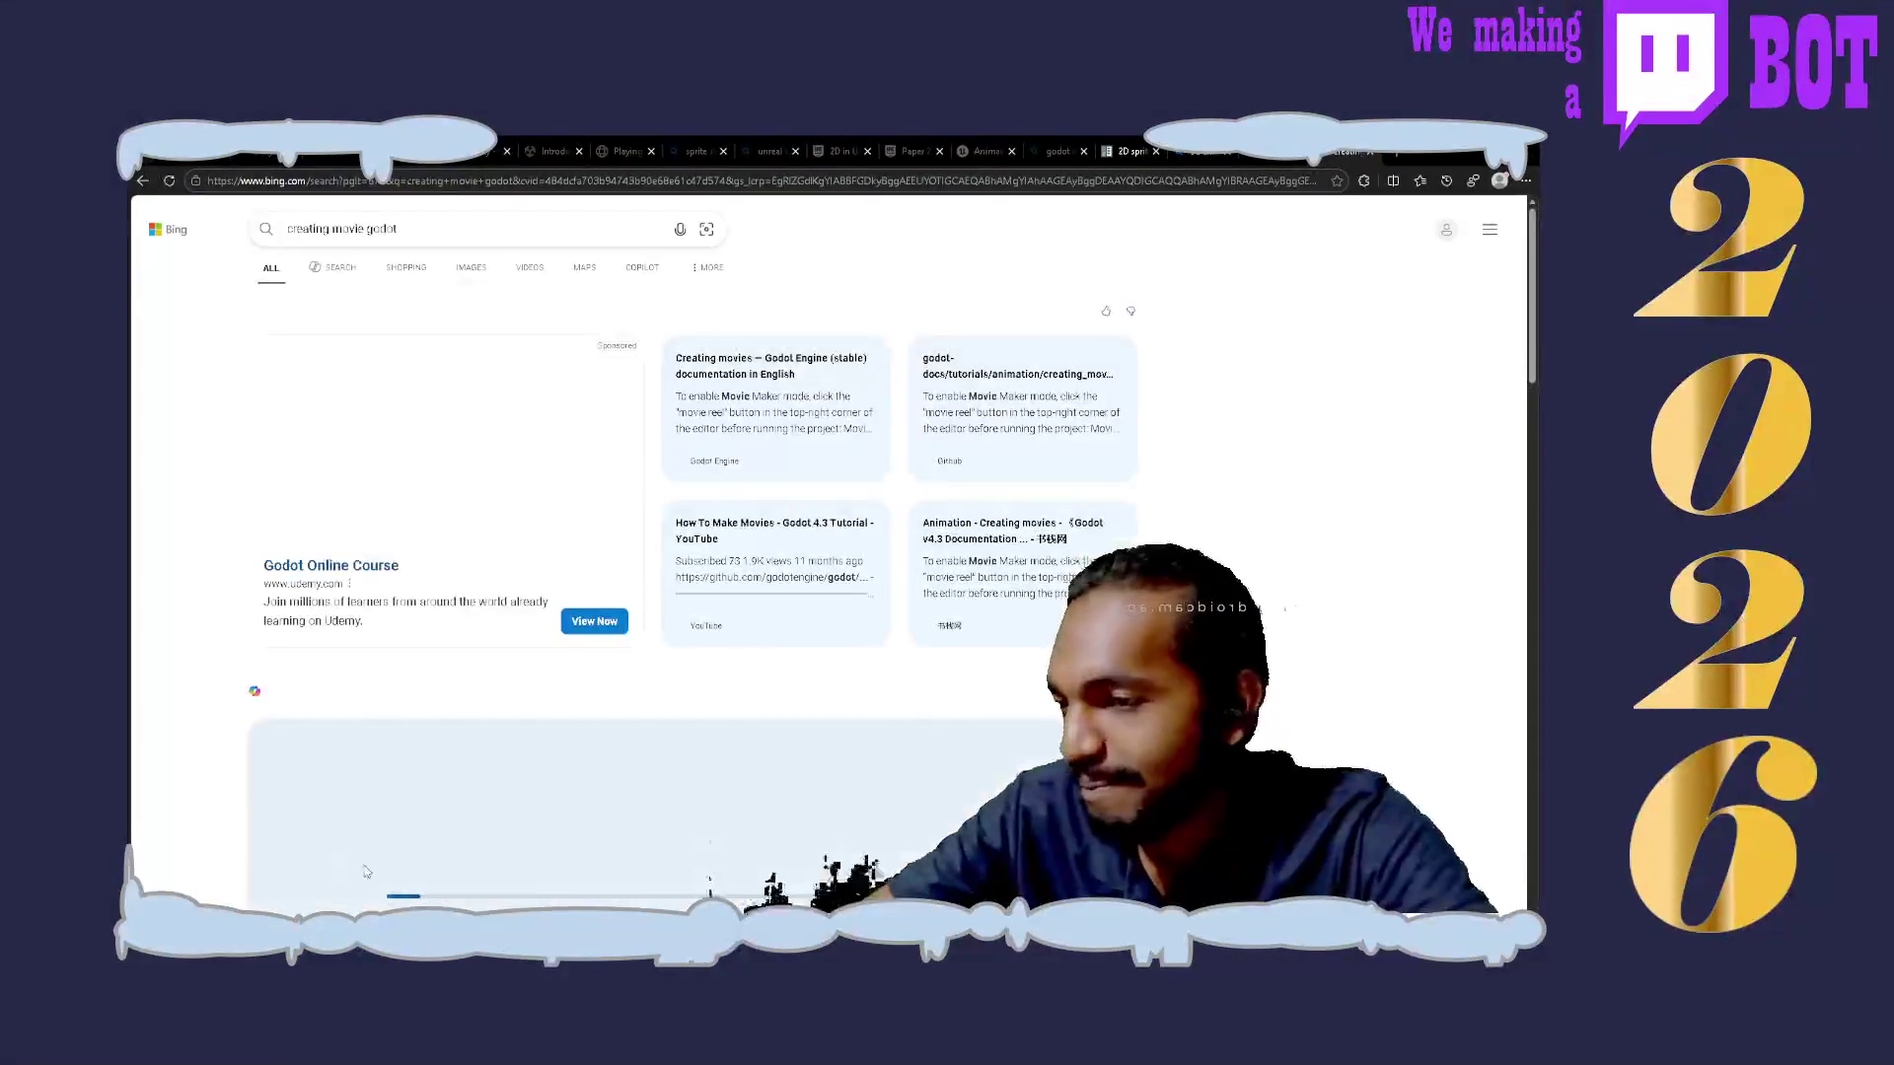
scroll(205, 739, "down", 4)
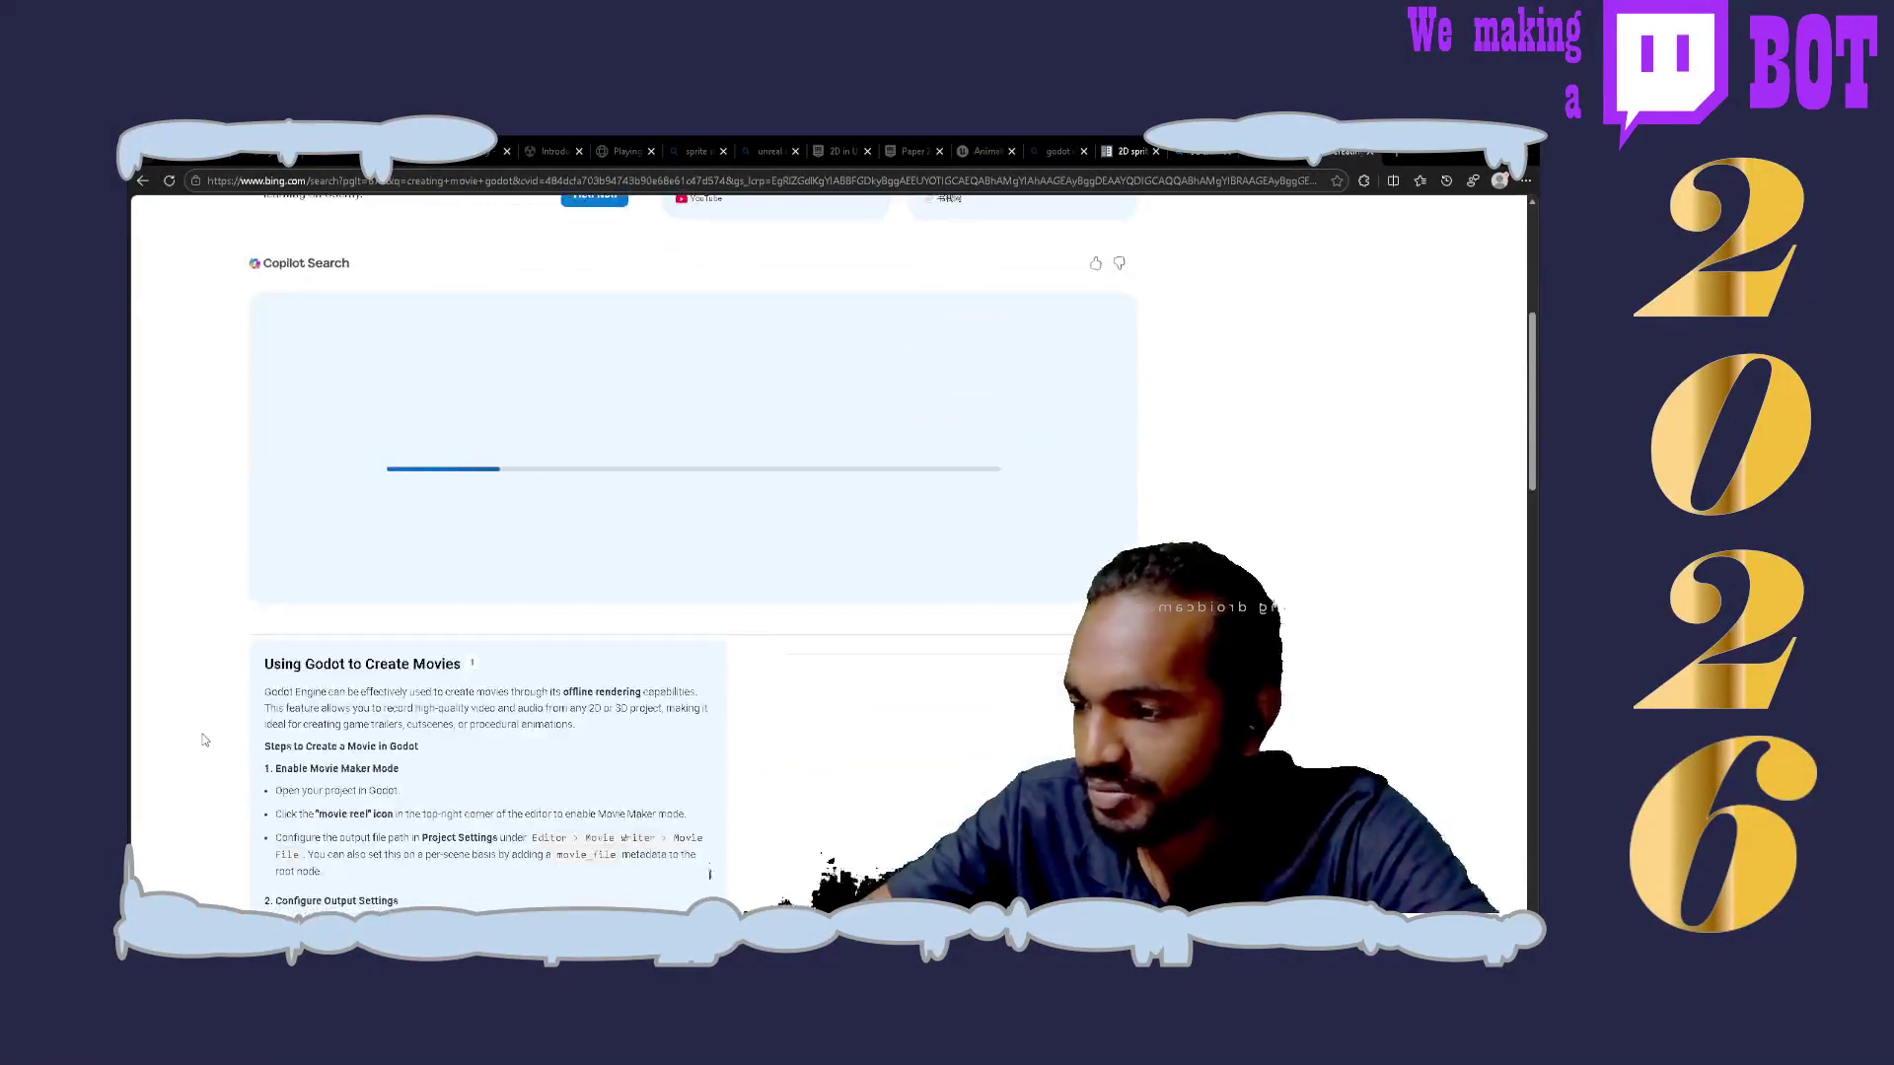
scroll(177, 731, "down", 4)
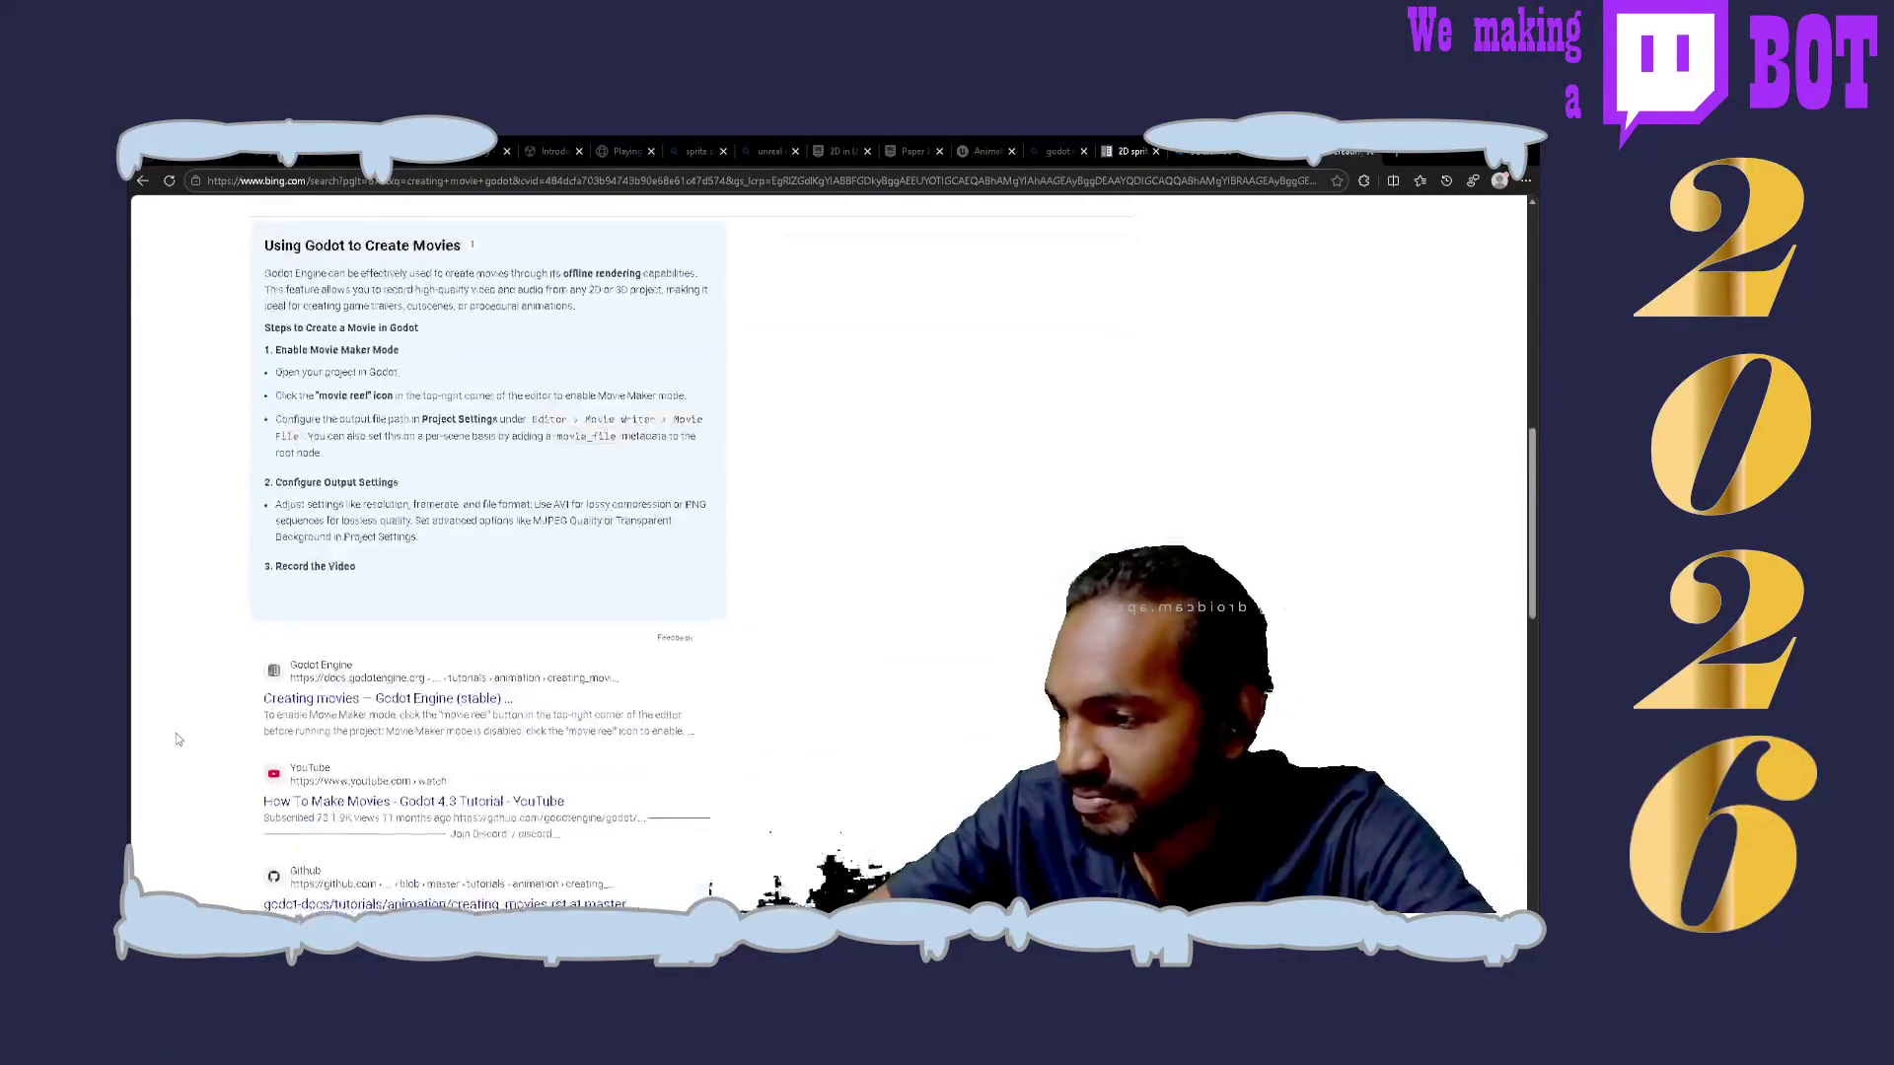
left_click(439, 700)
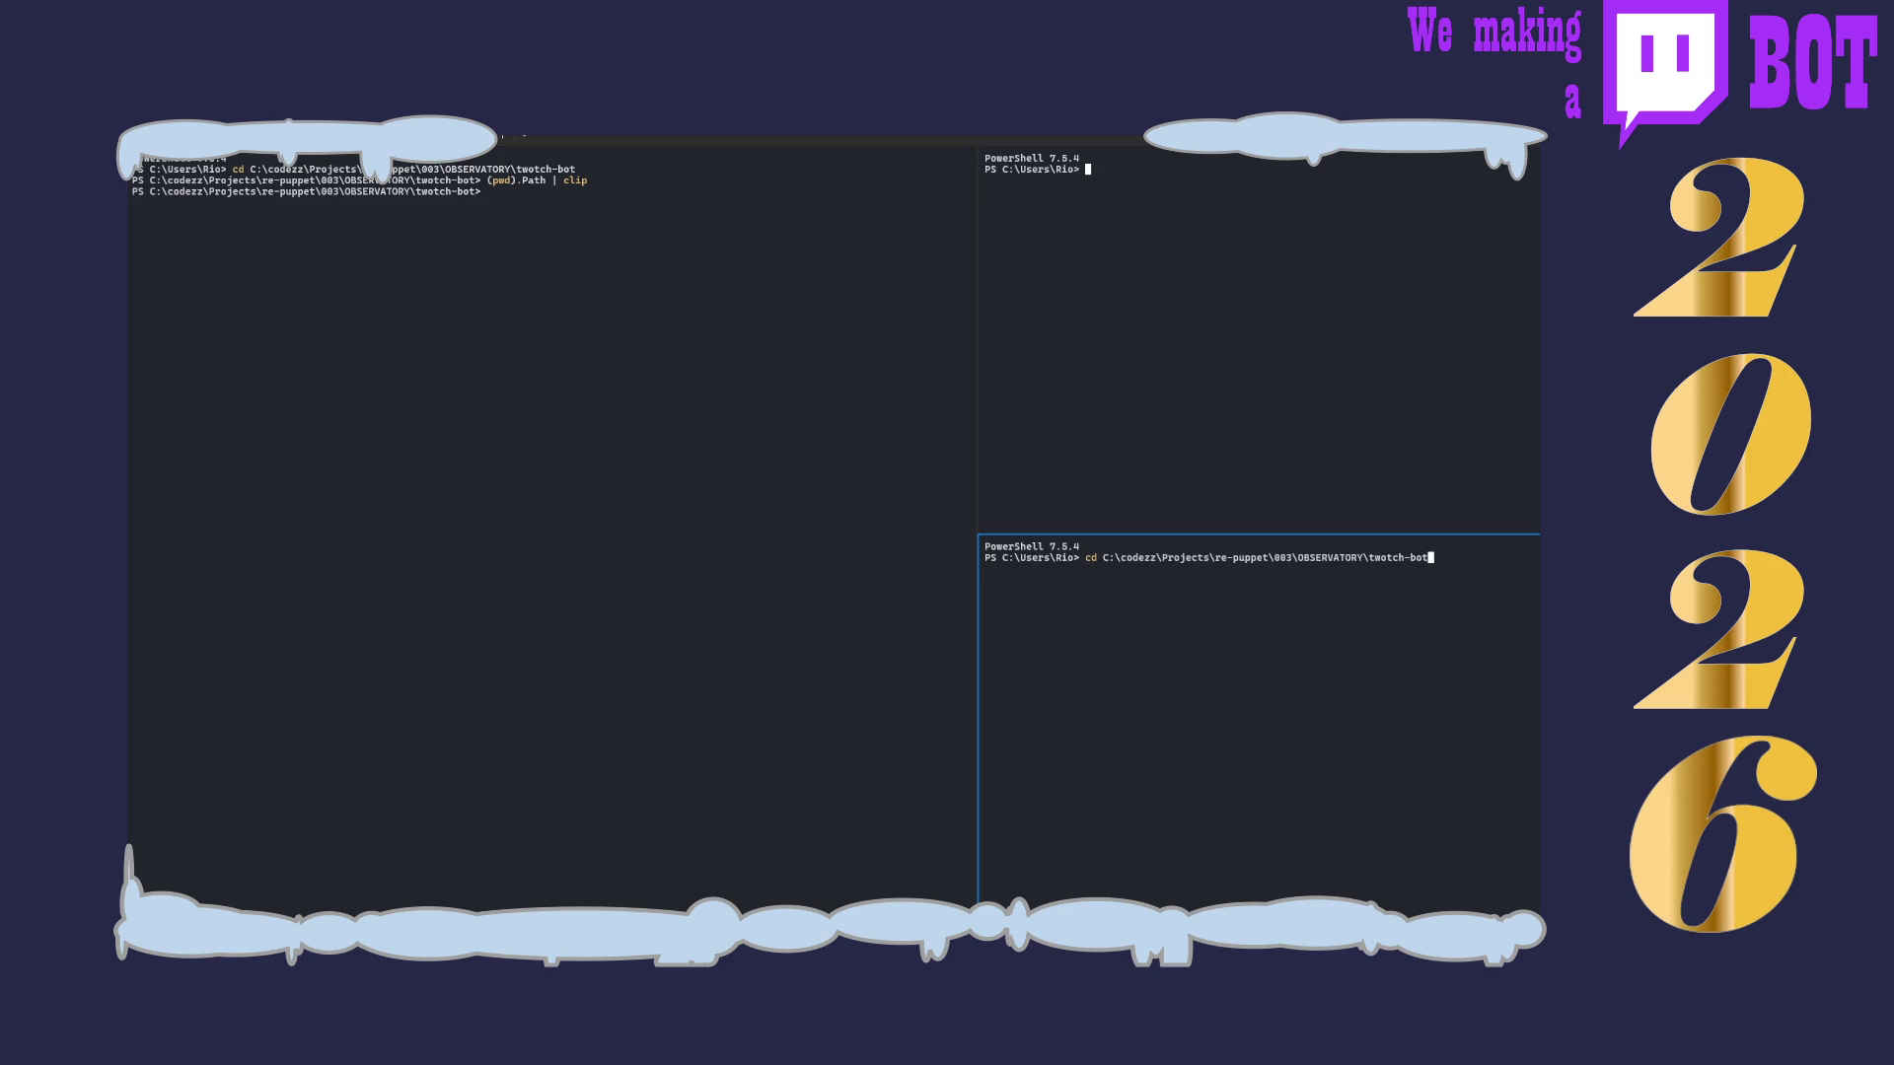
Step: Run 'npm run dev-bot' from history in the twotch-bot folder, then open a fresh PowerShell tab
key("Return")
type("npm")
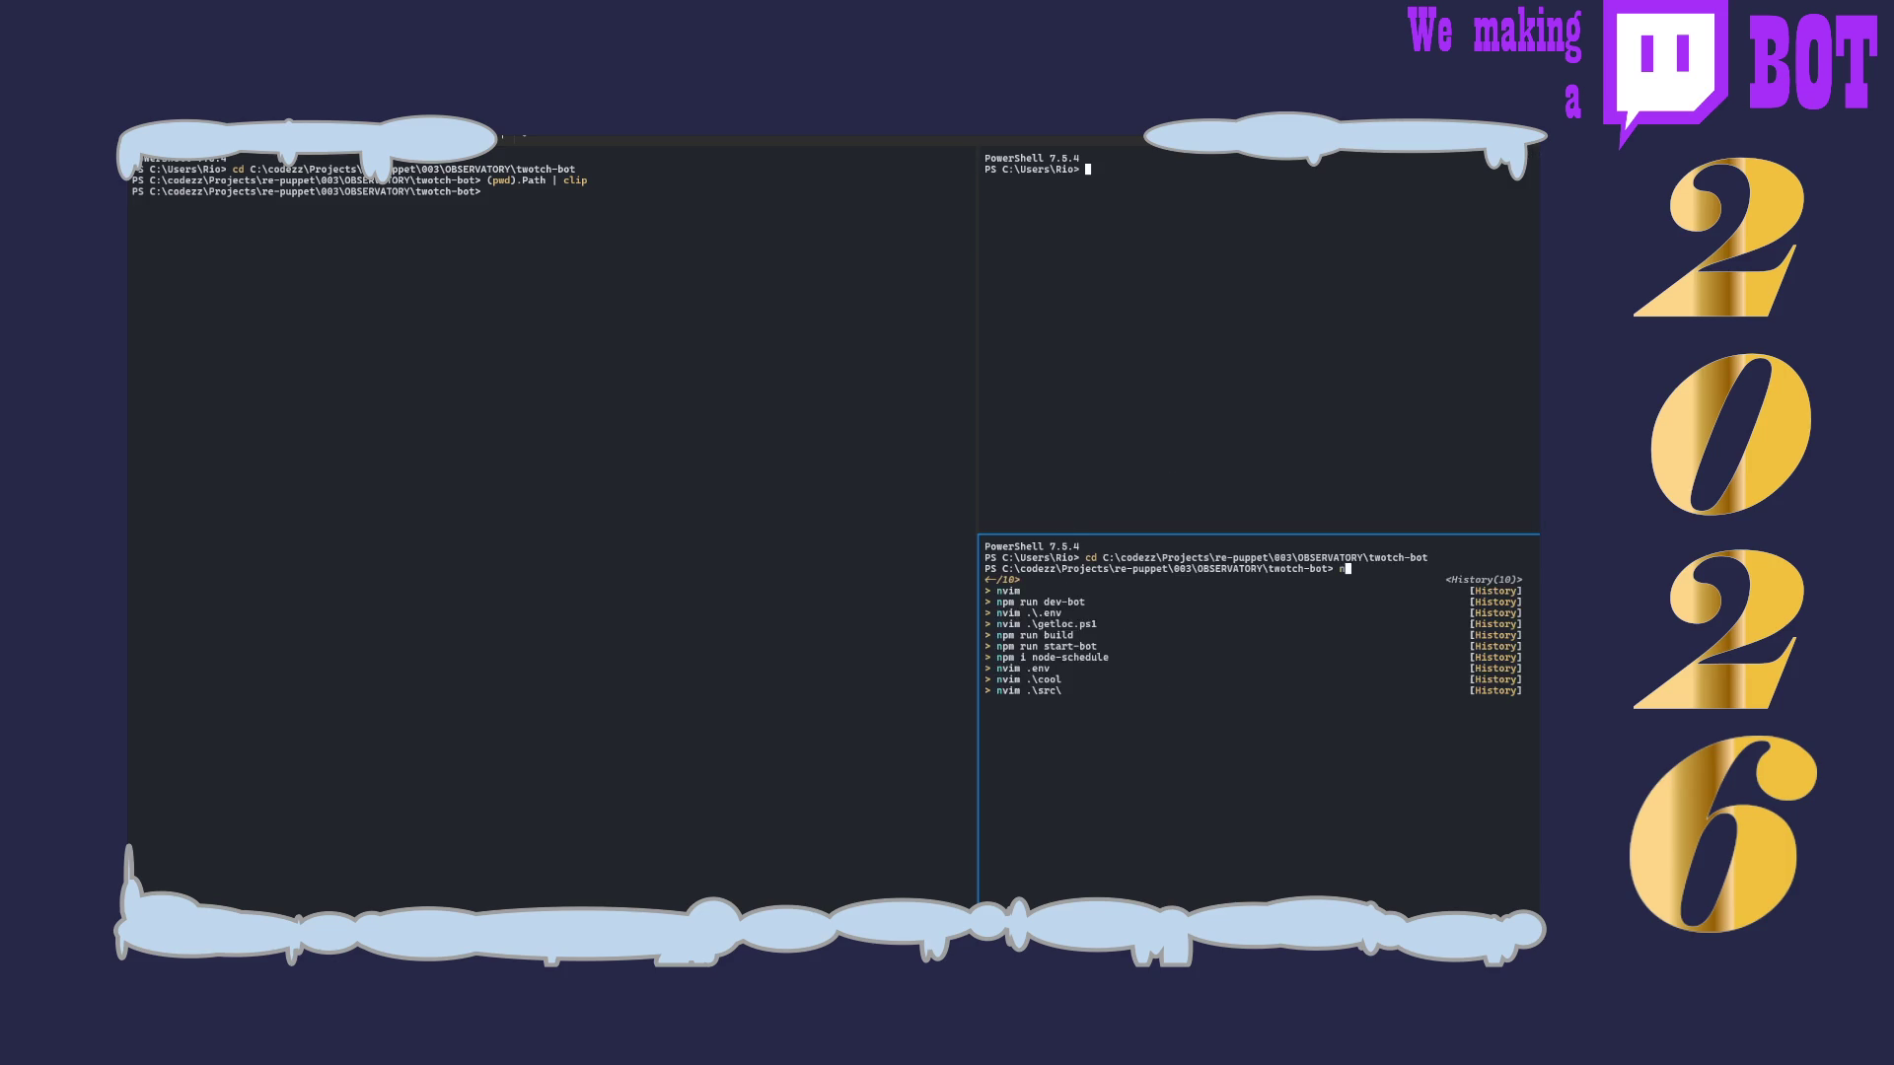
key("Down")
key("Down")
key("Up")
key("Return")
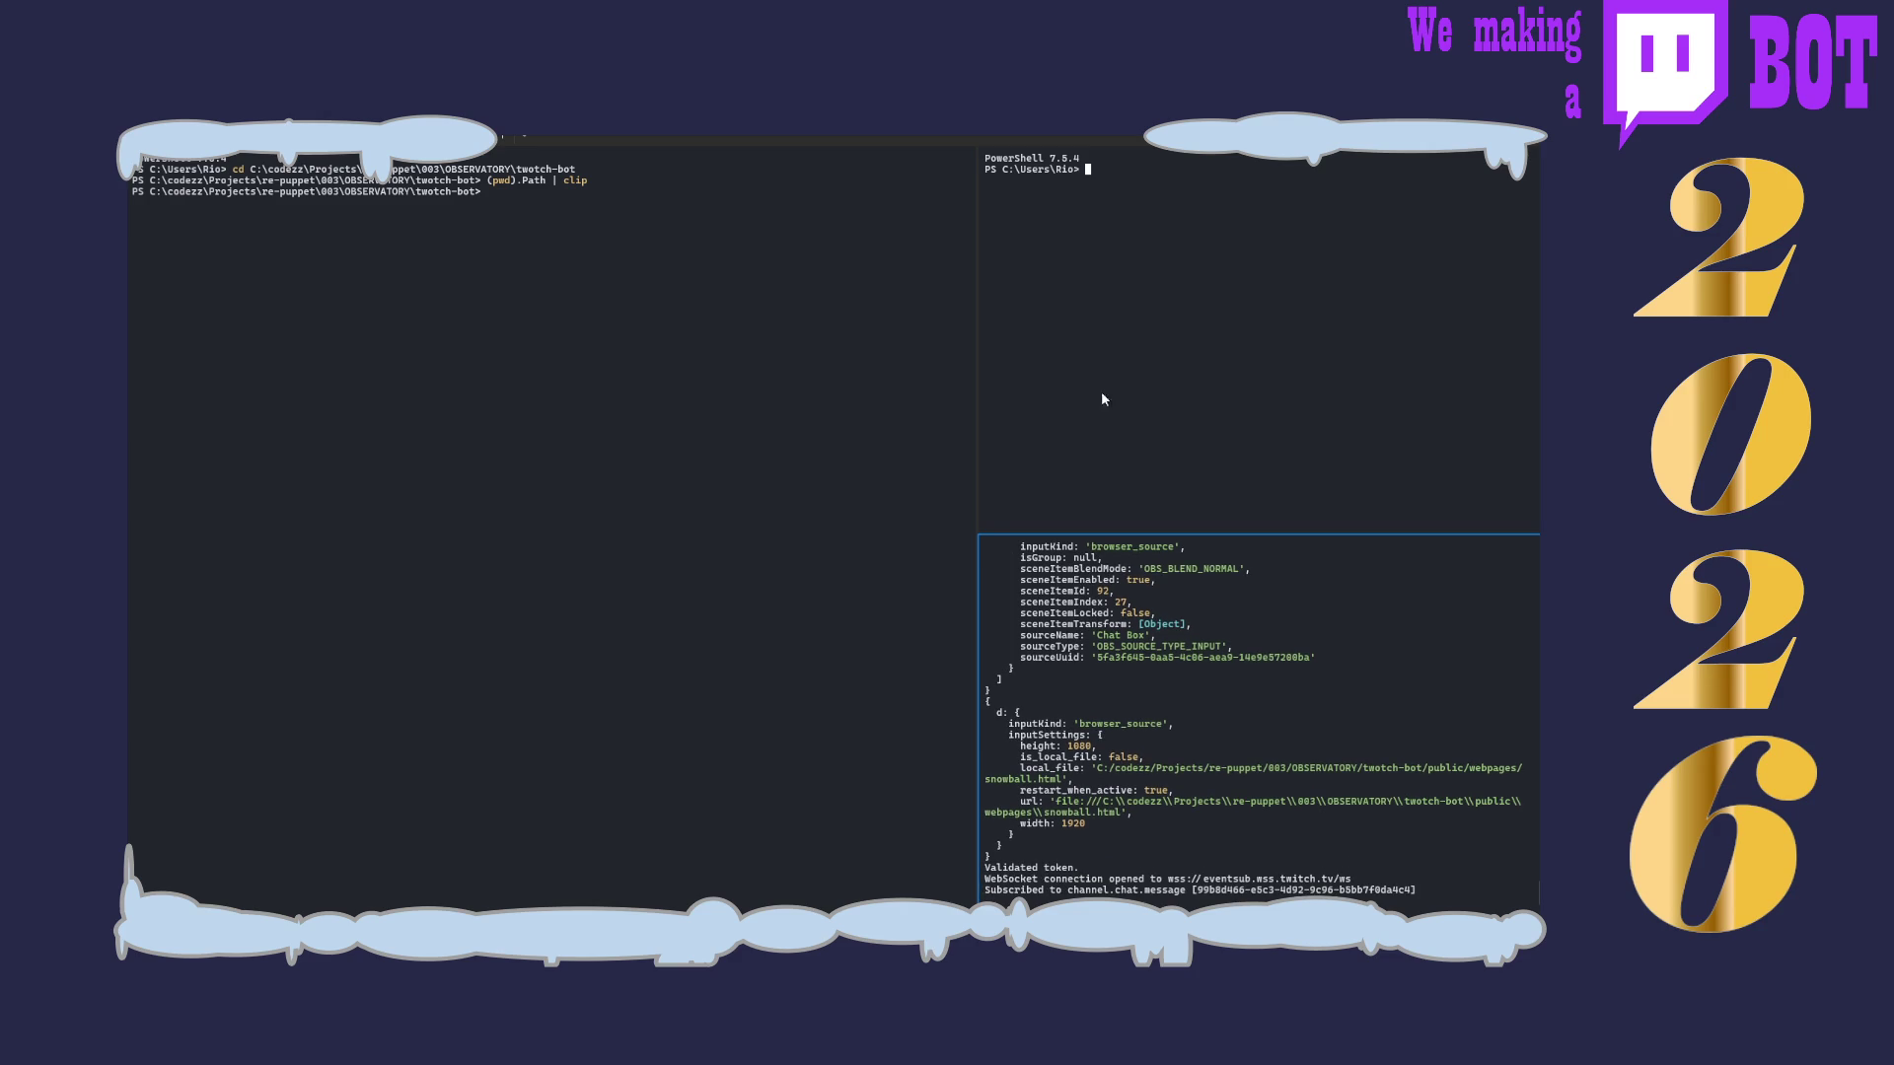
key("ctrl+shift+t")
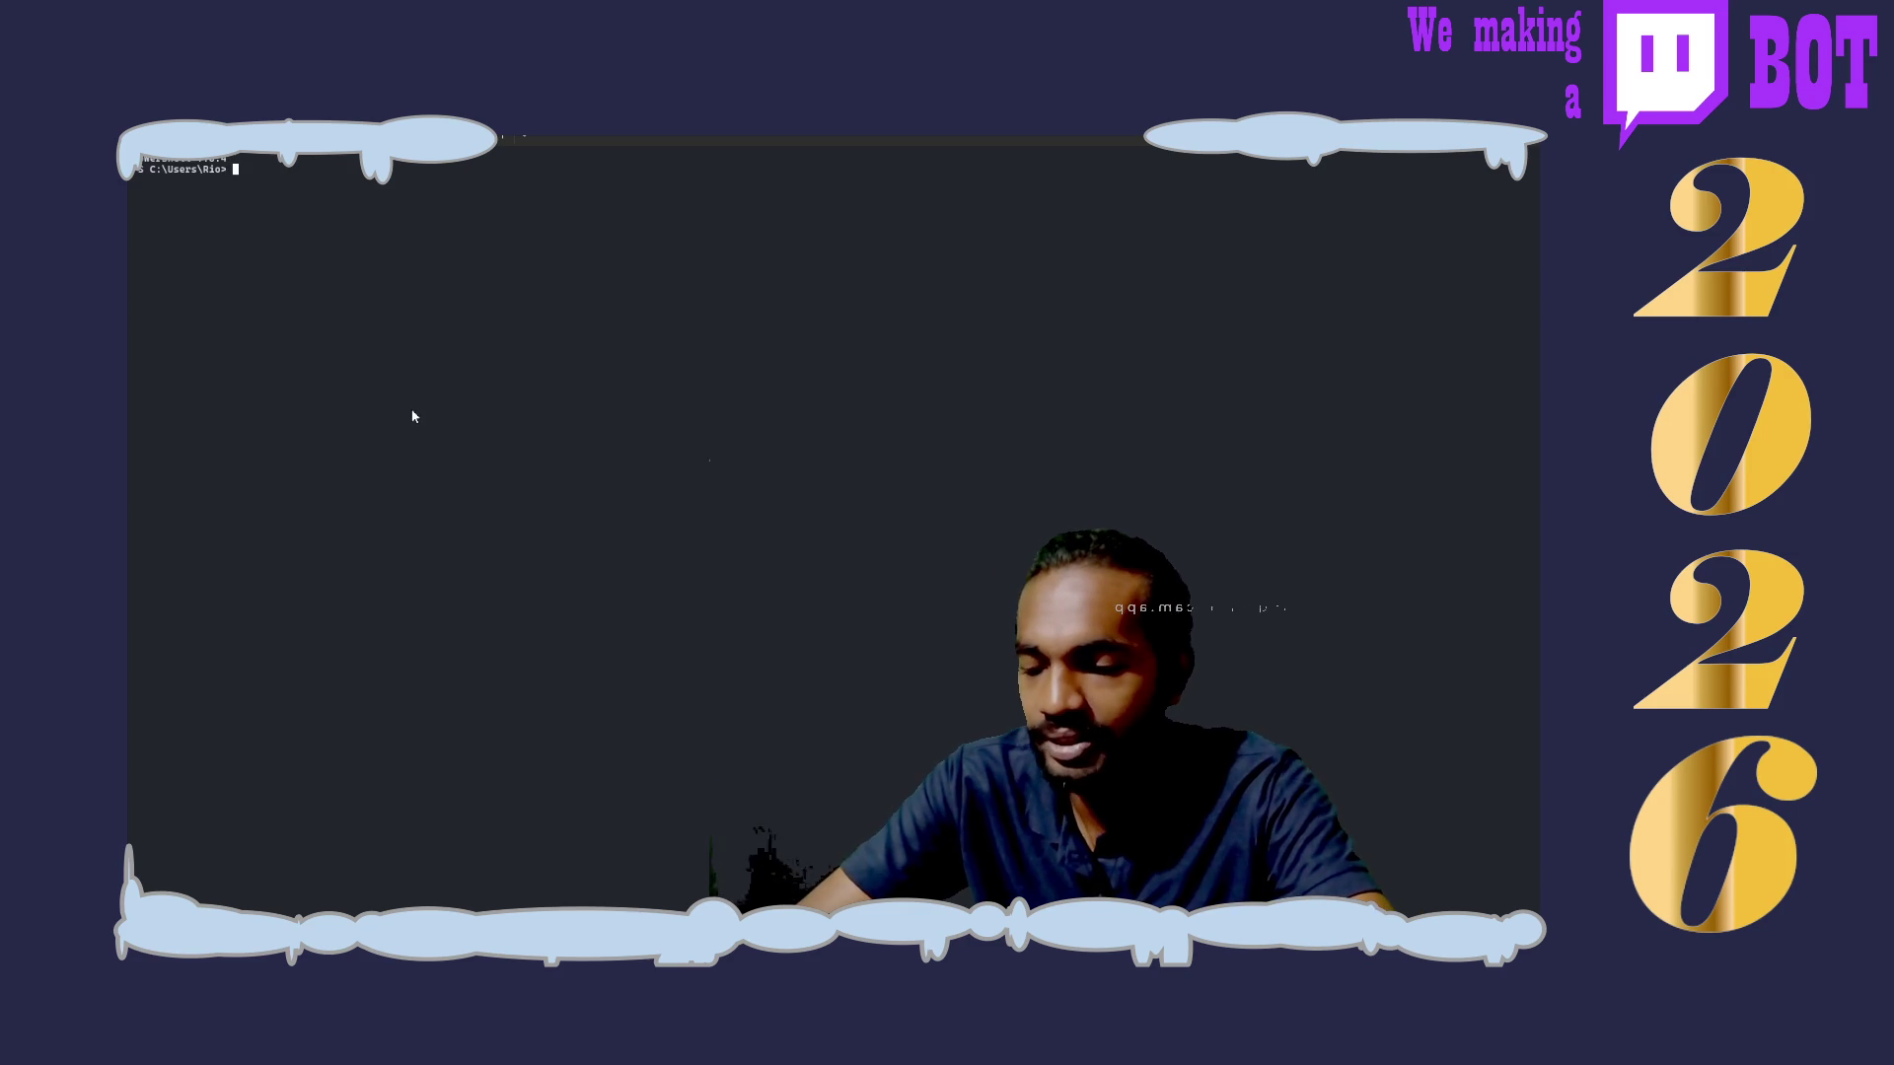
Step: Change into the decodedHTML project folder and list its contents with ls
type("dec")
key("Down")
key("Return")
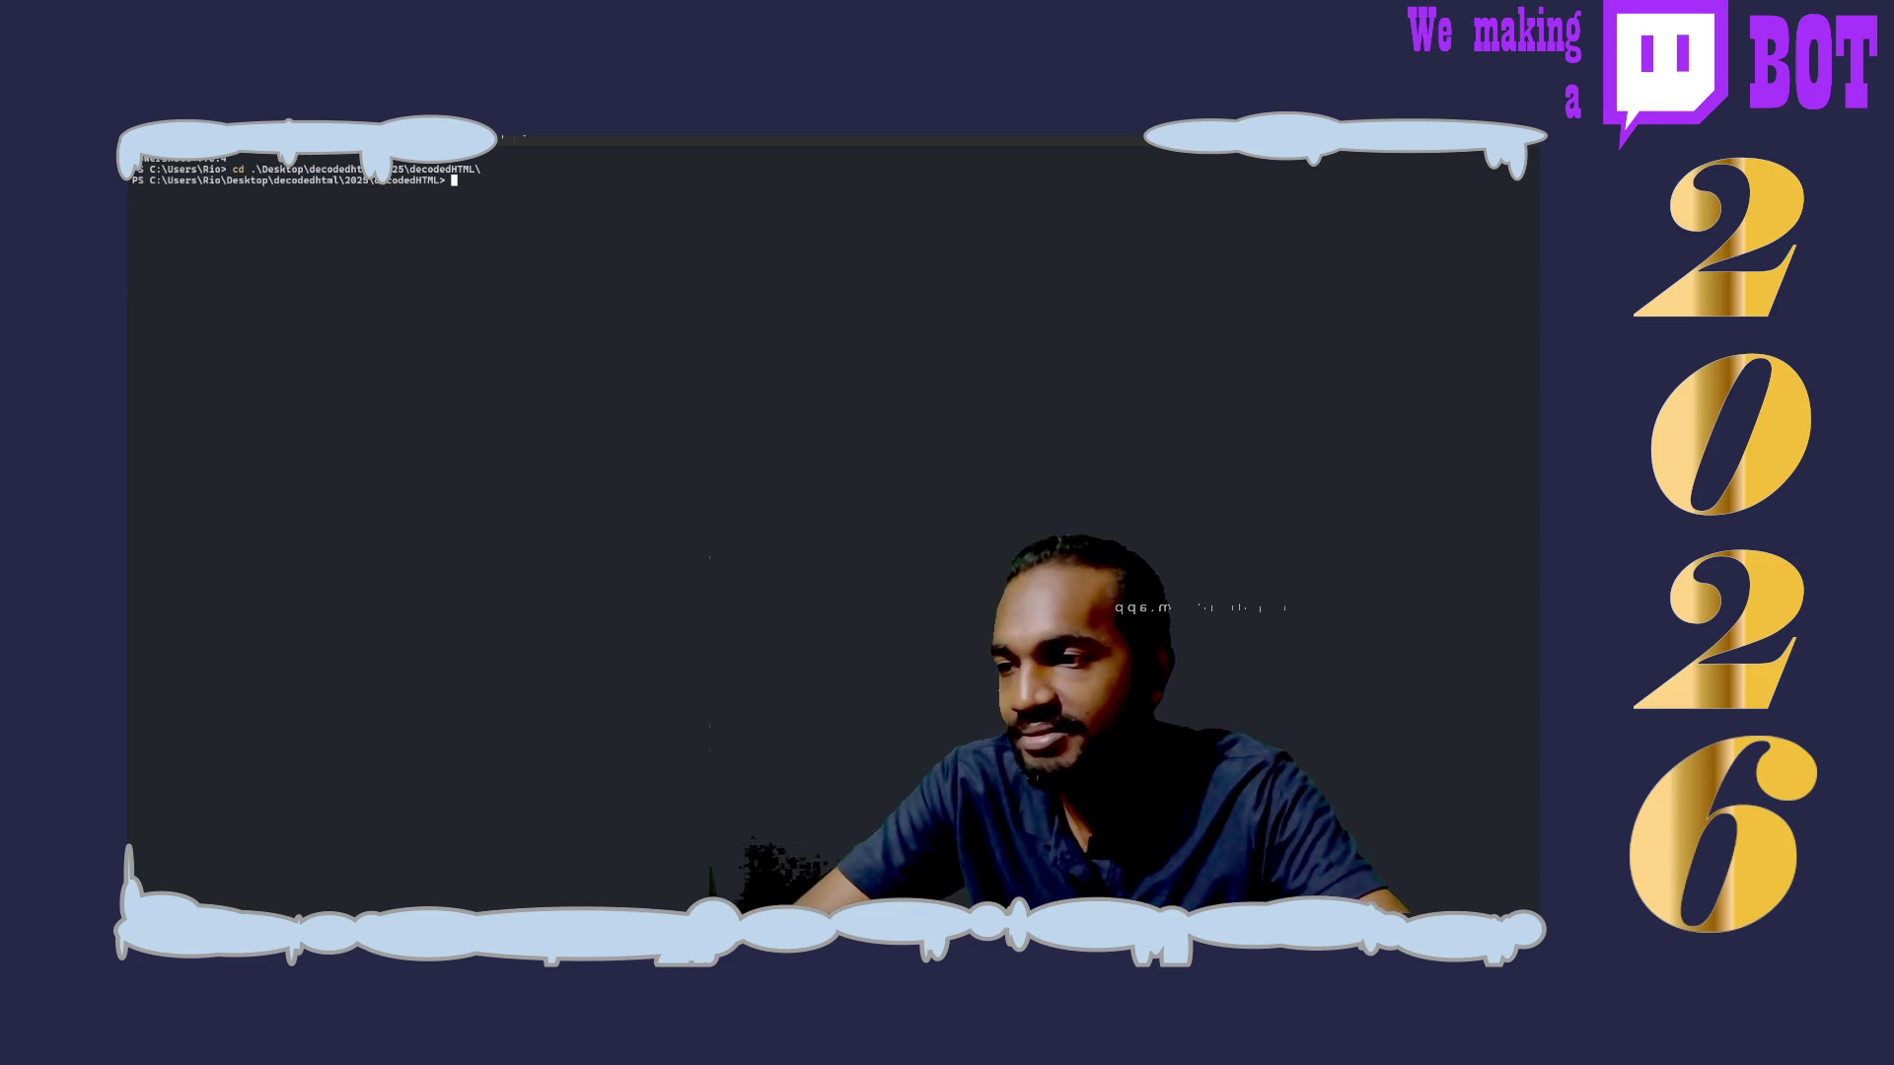
type("ls")
key("Return")
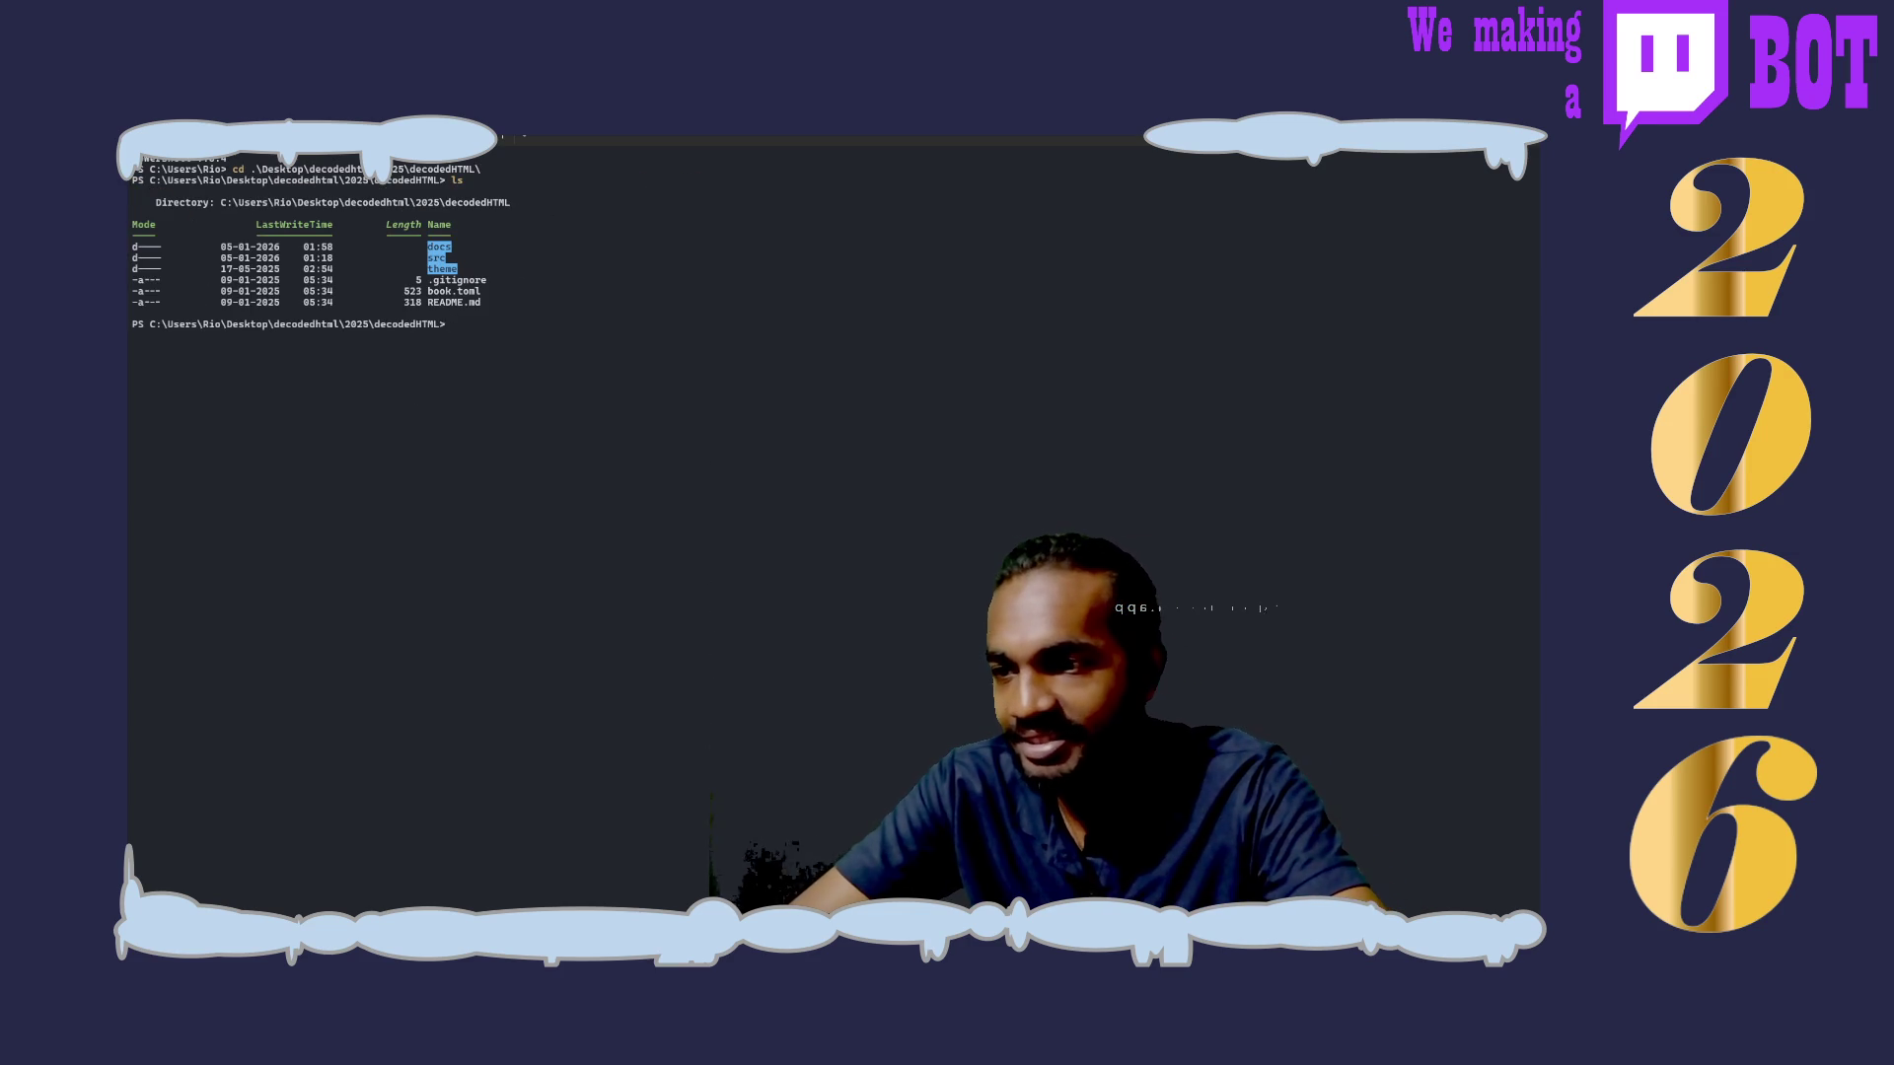
Step: Launch Neovim there, add a PowerShell pane below the right one, and focus the upper-right pane
type("cls")
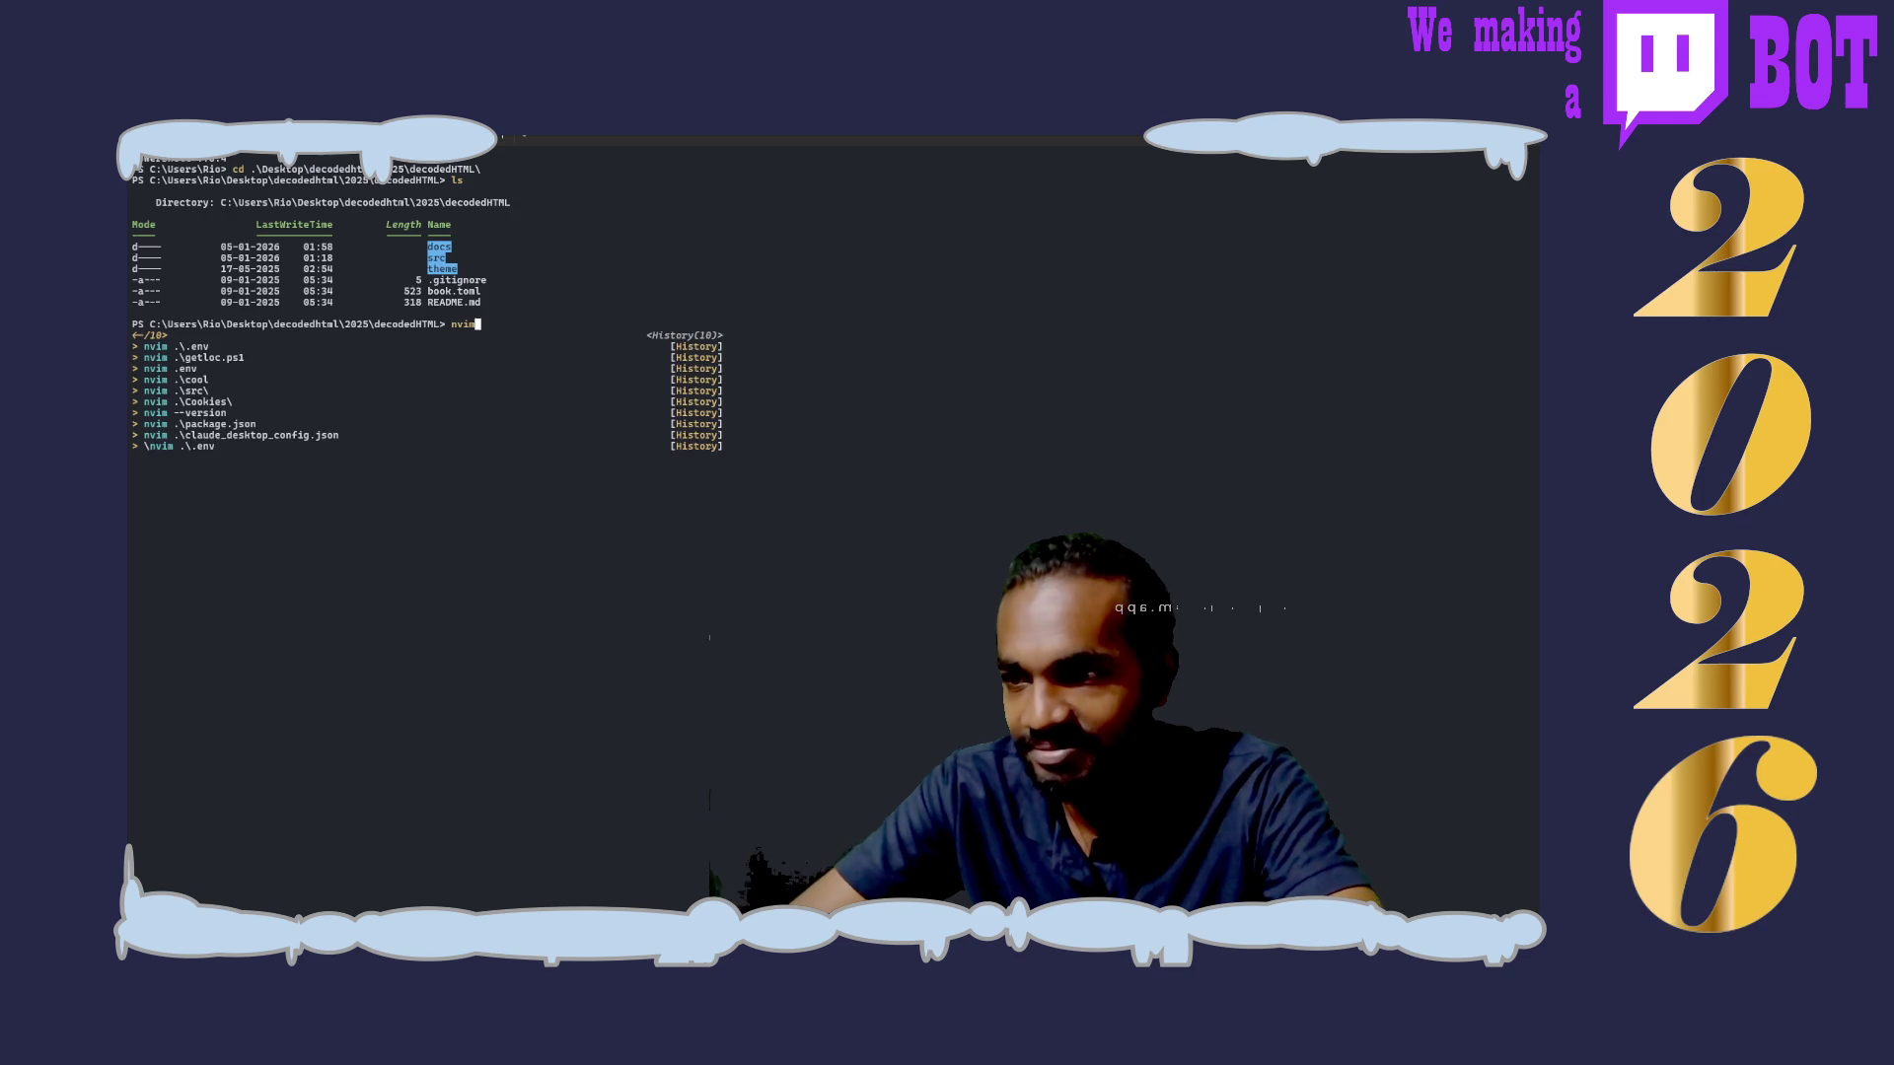
key("Return")
key("alt+shift+minus")
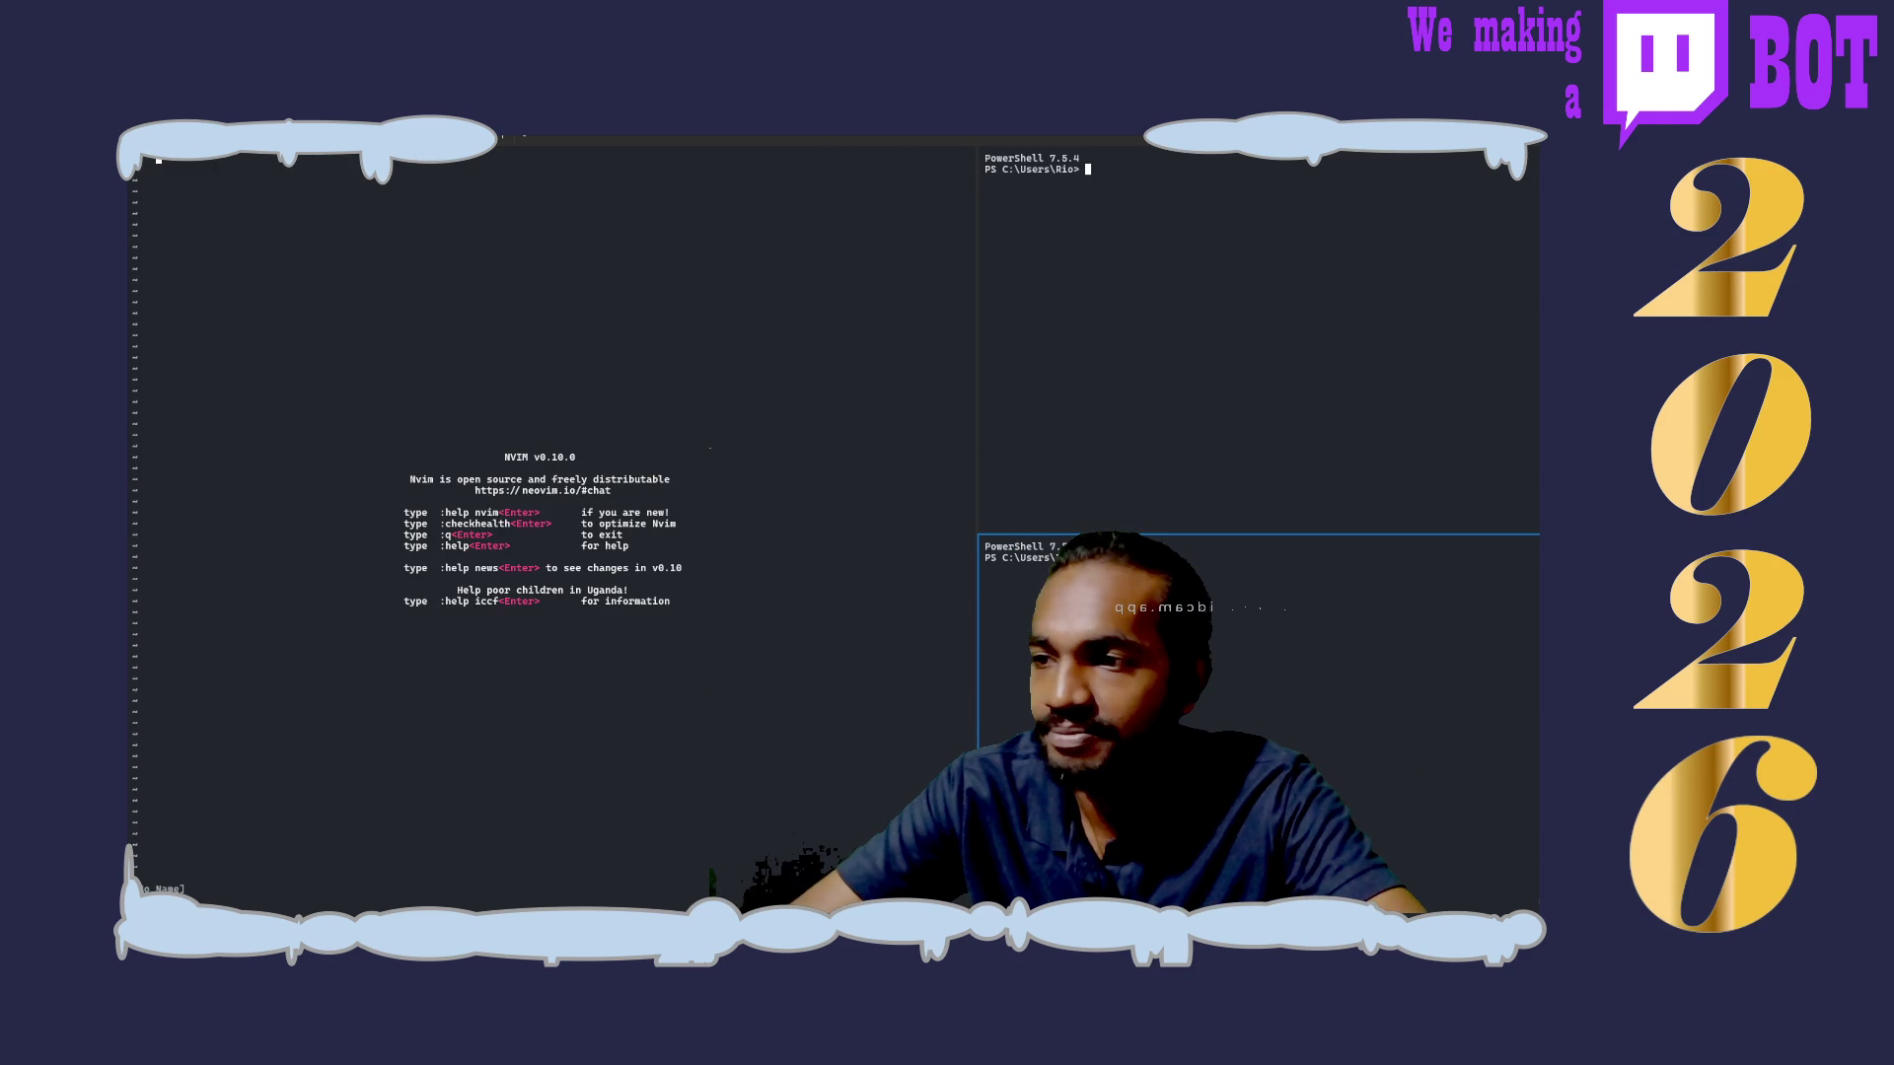
left_click(1188, 424)
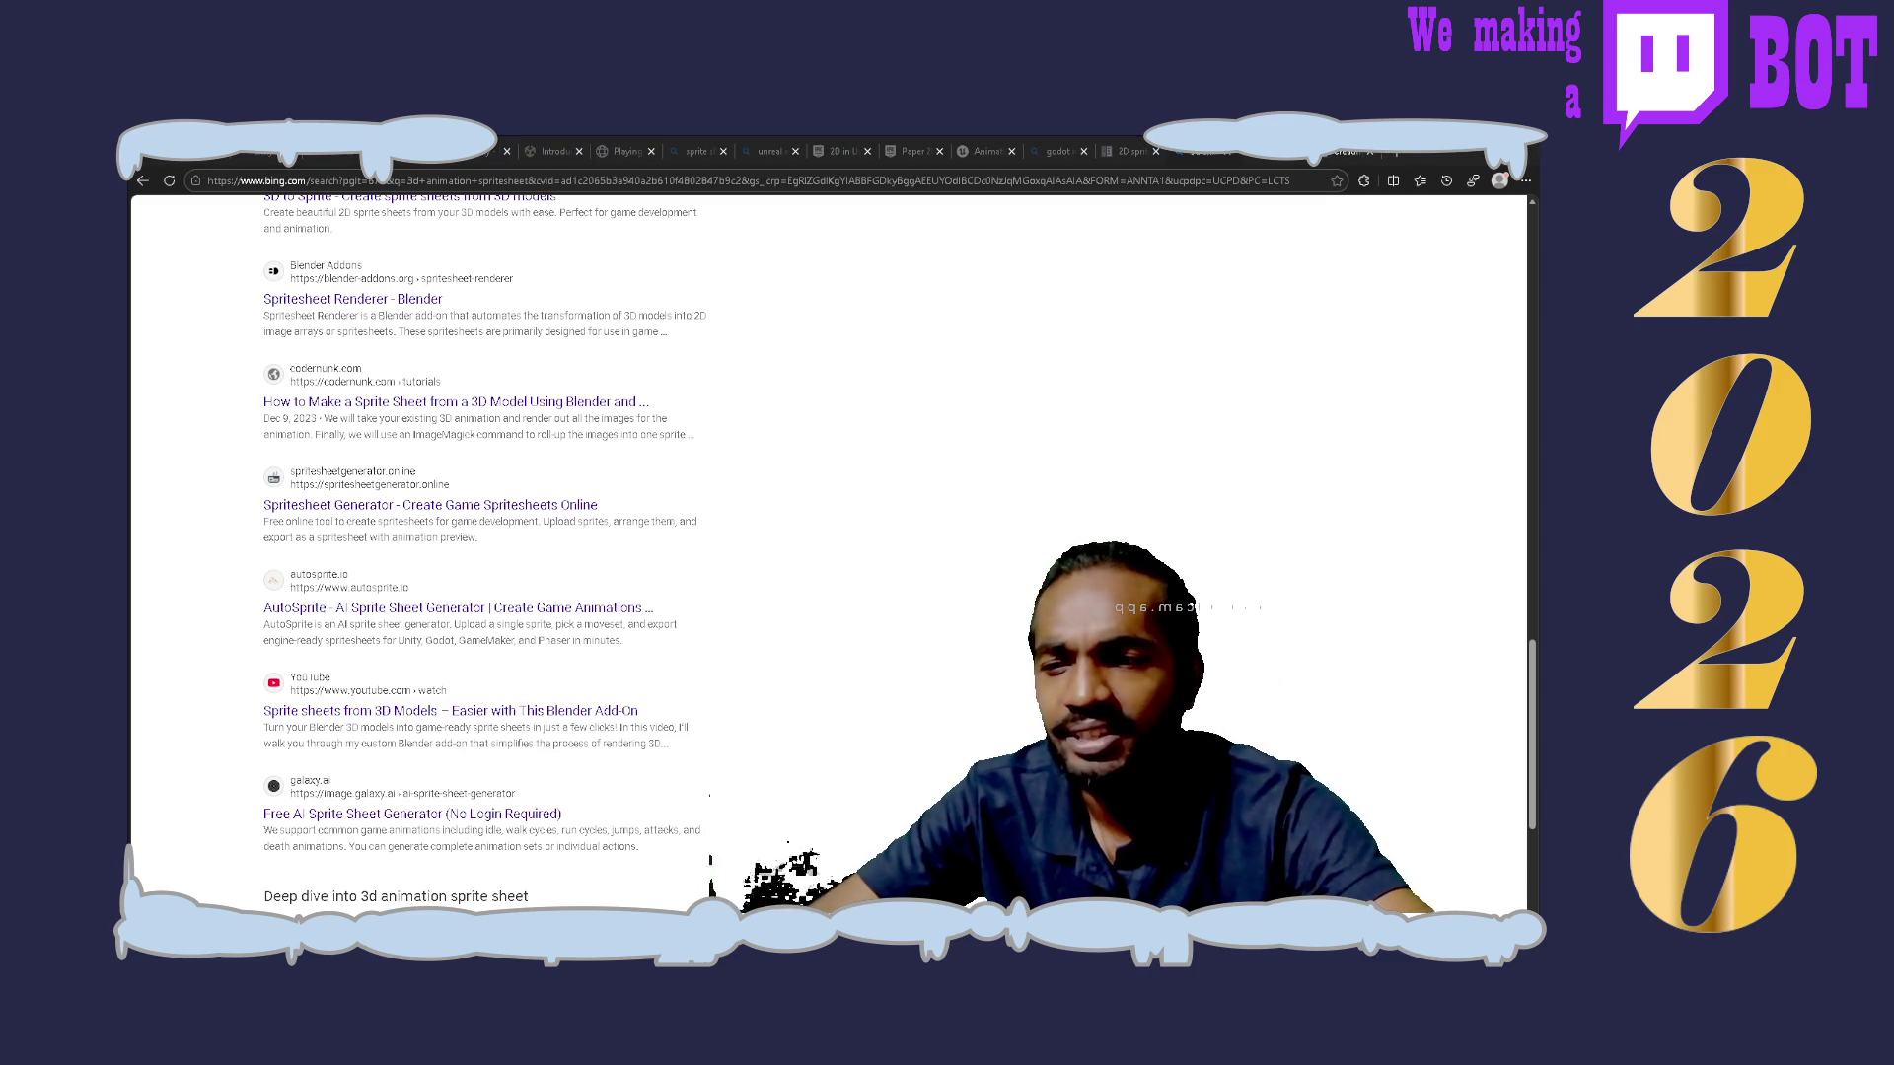
Step: Switch from the Bing sprite sheet results to the Godot docs 'Creating movies' tab
left_click(905, 509)
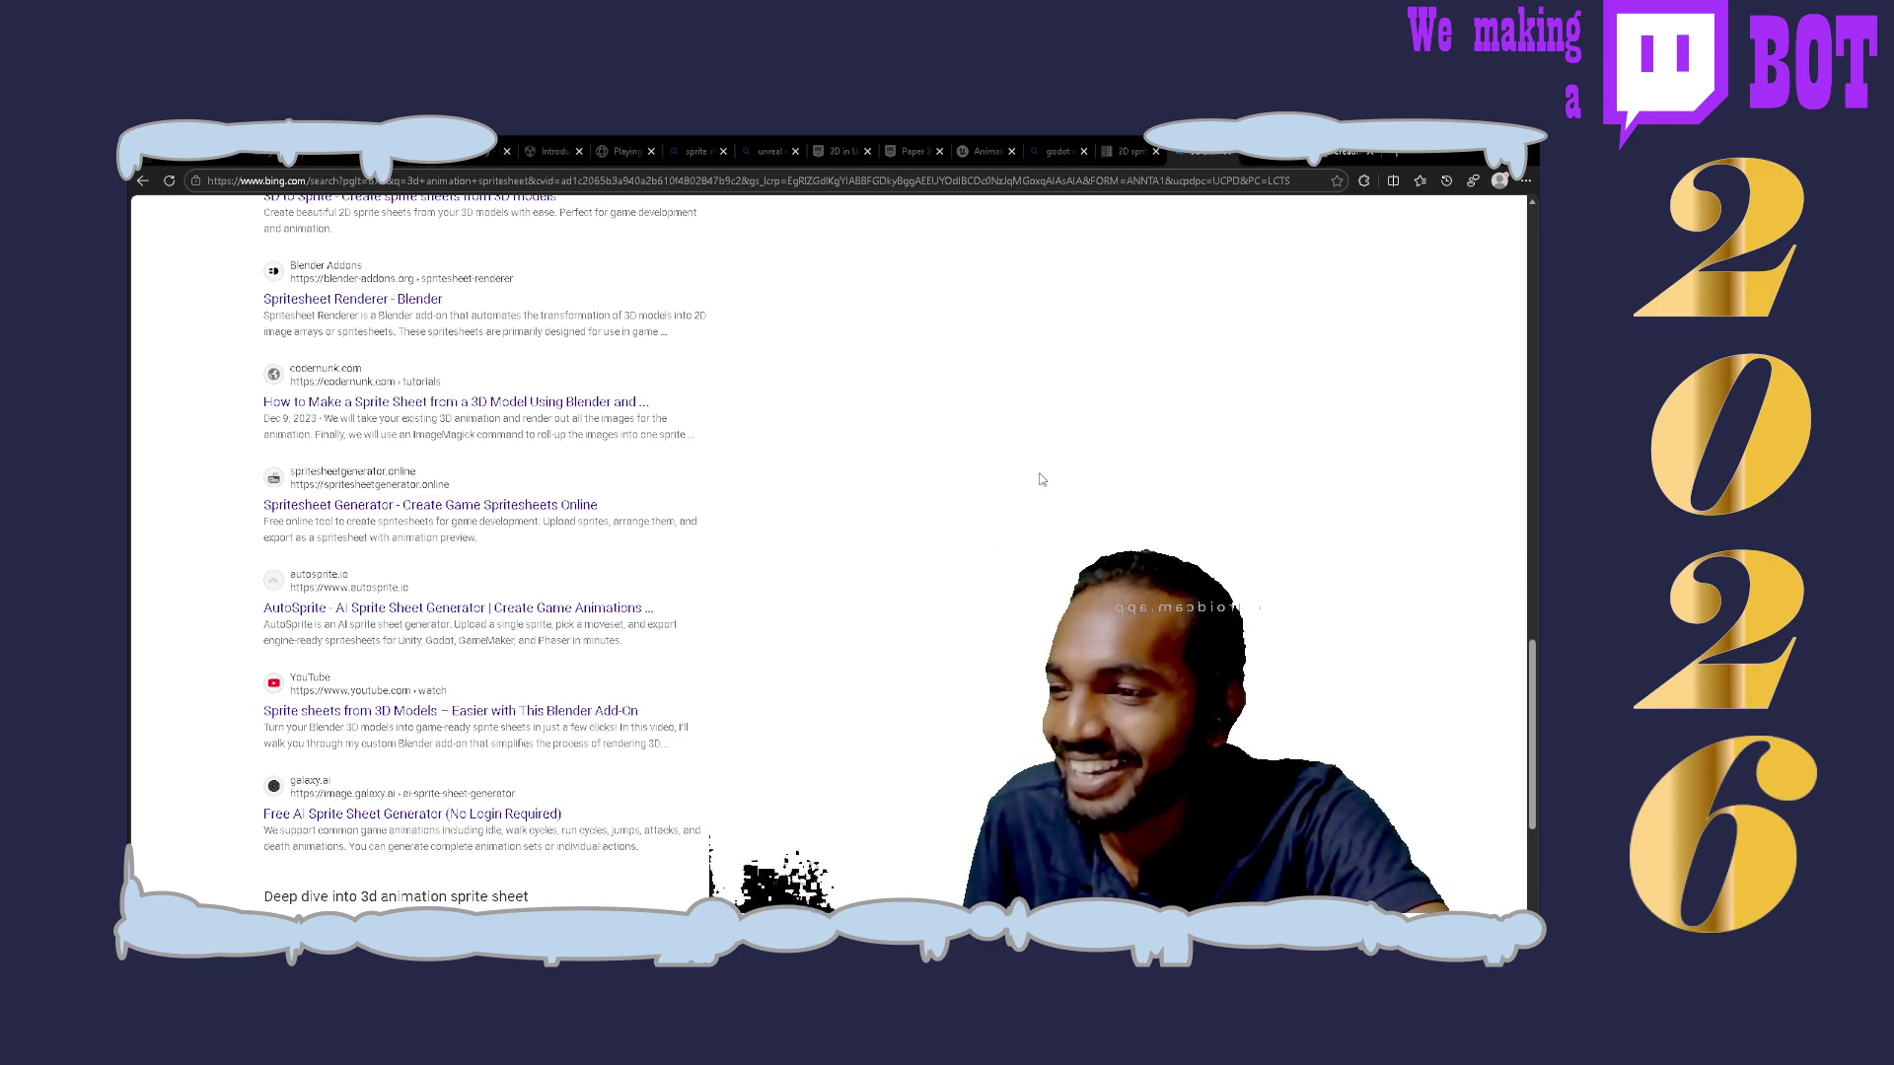
scroll(1041, 479, "up", 1)
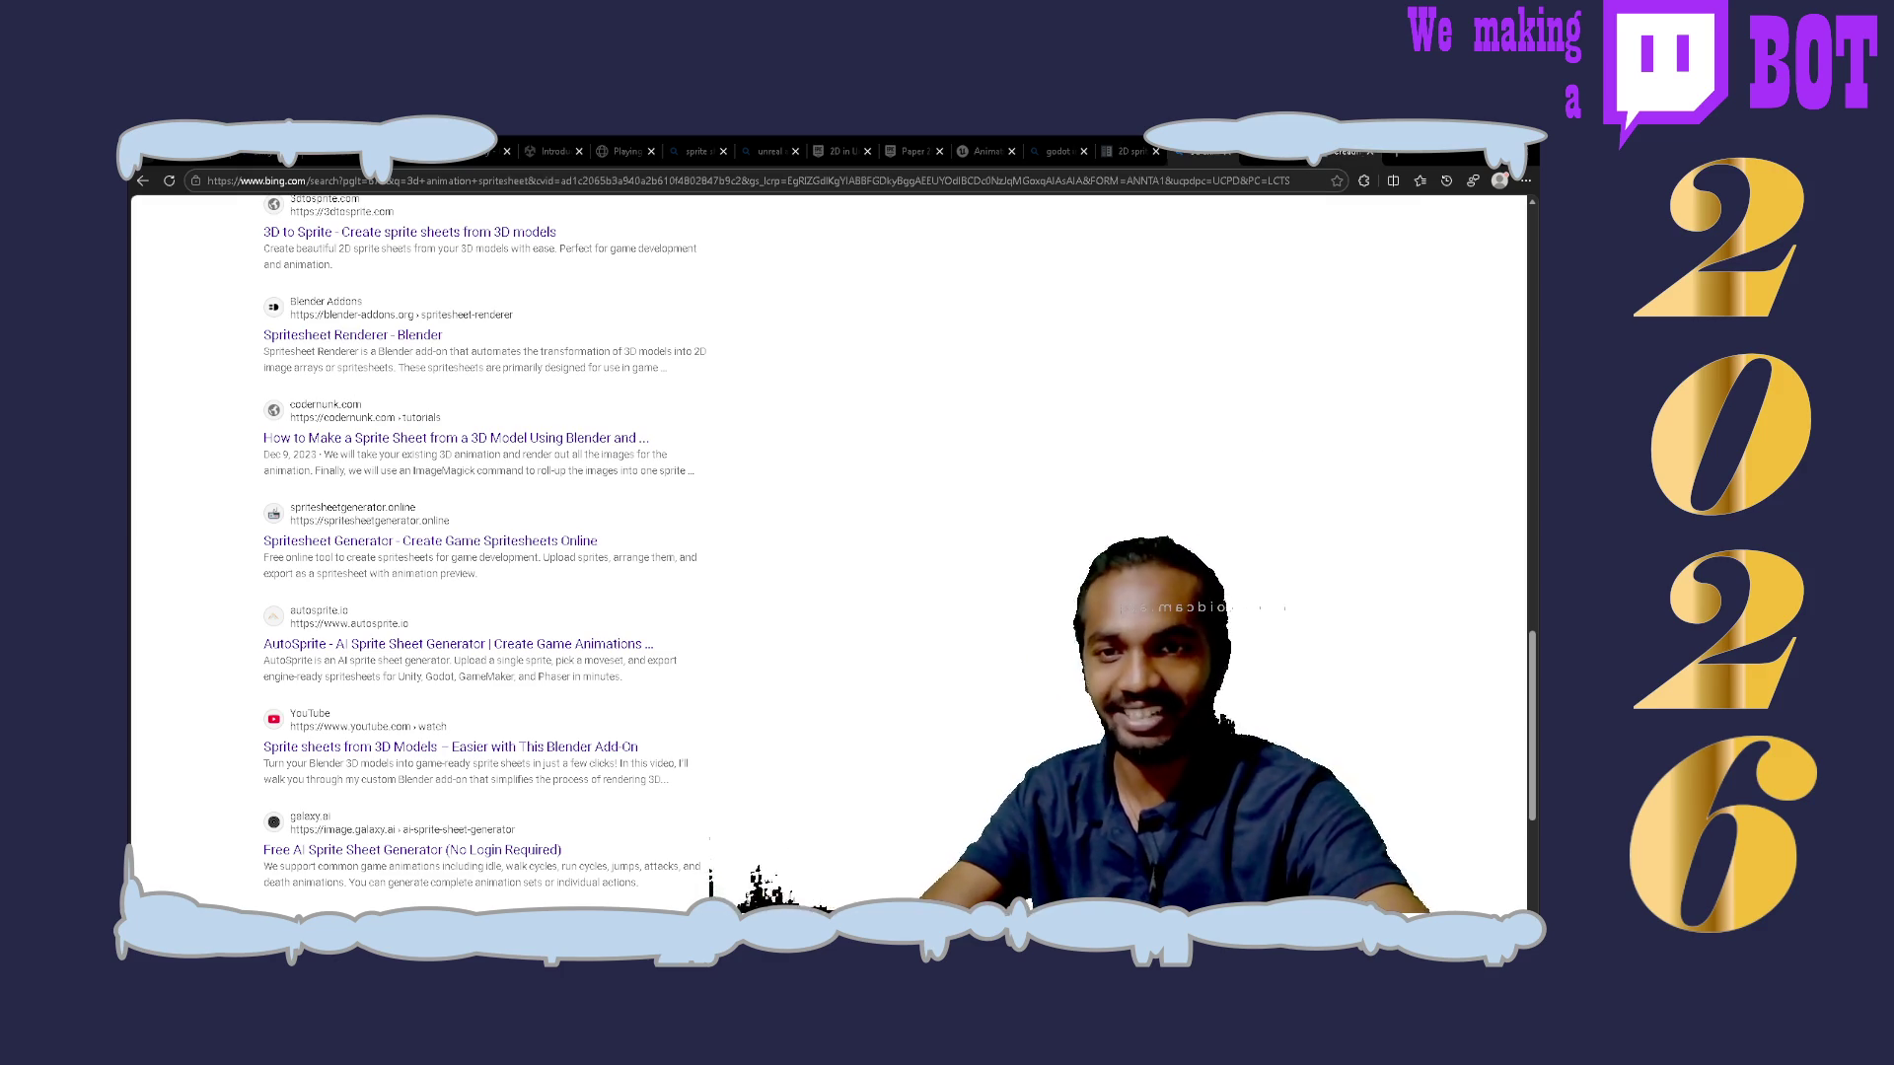
key("ctrl+Tab")
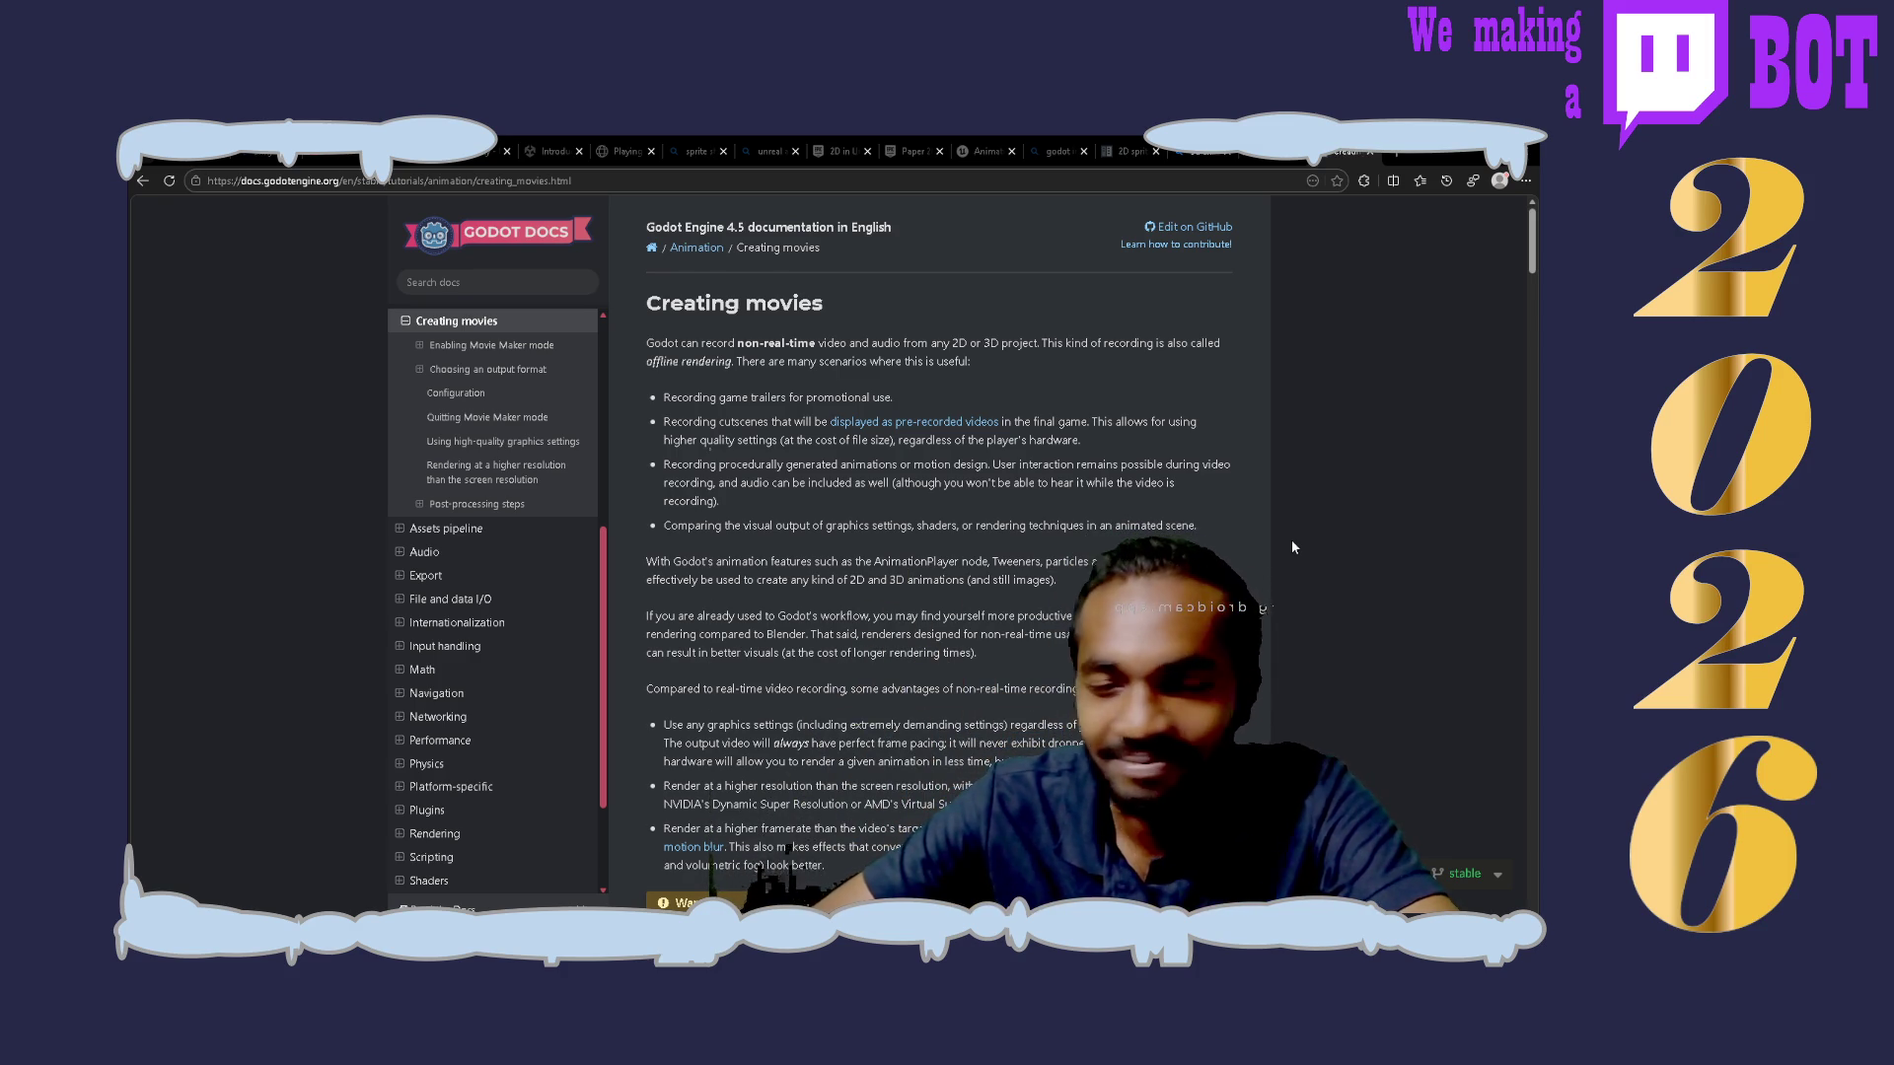
scroll(1292, 542, "down", 1)
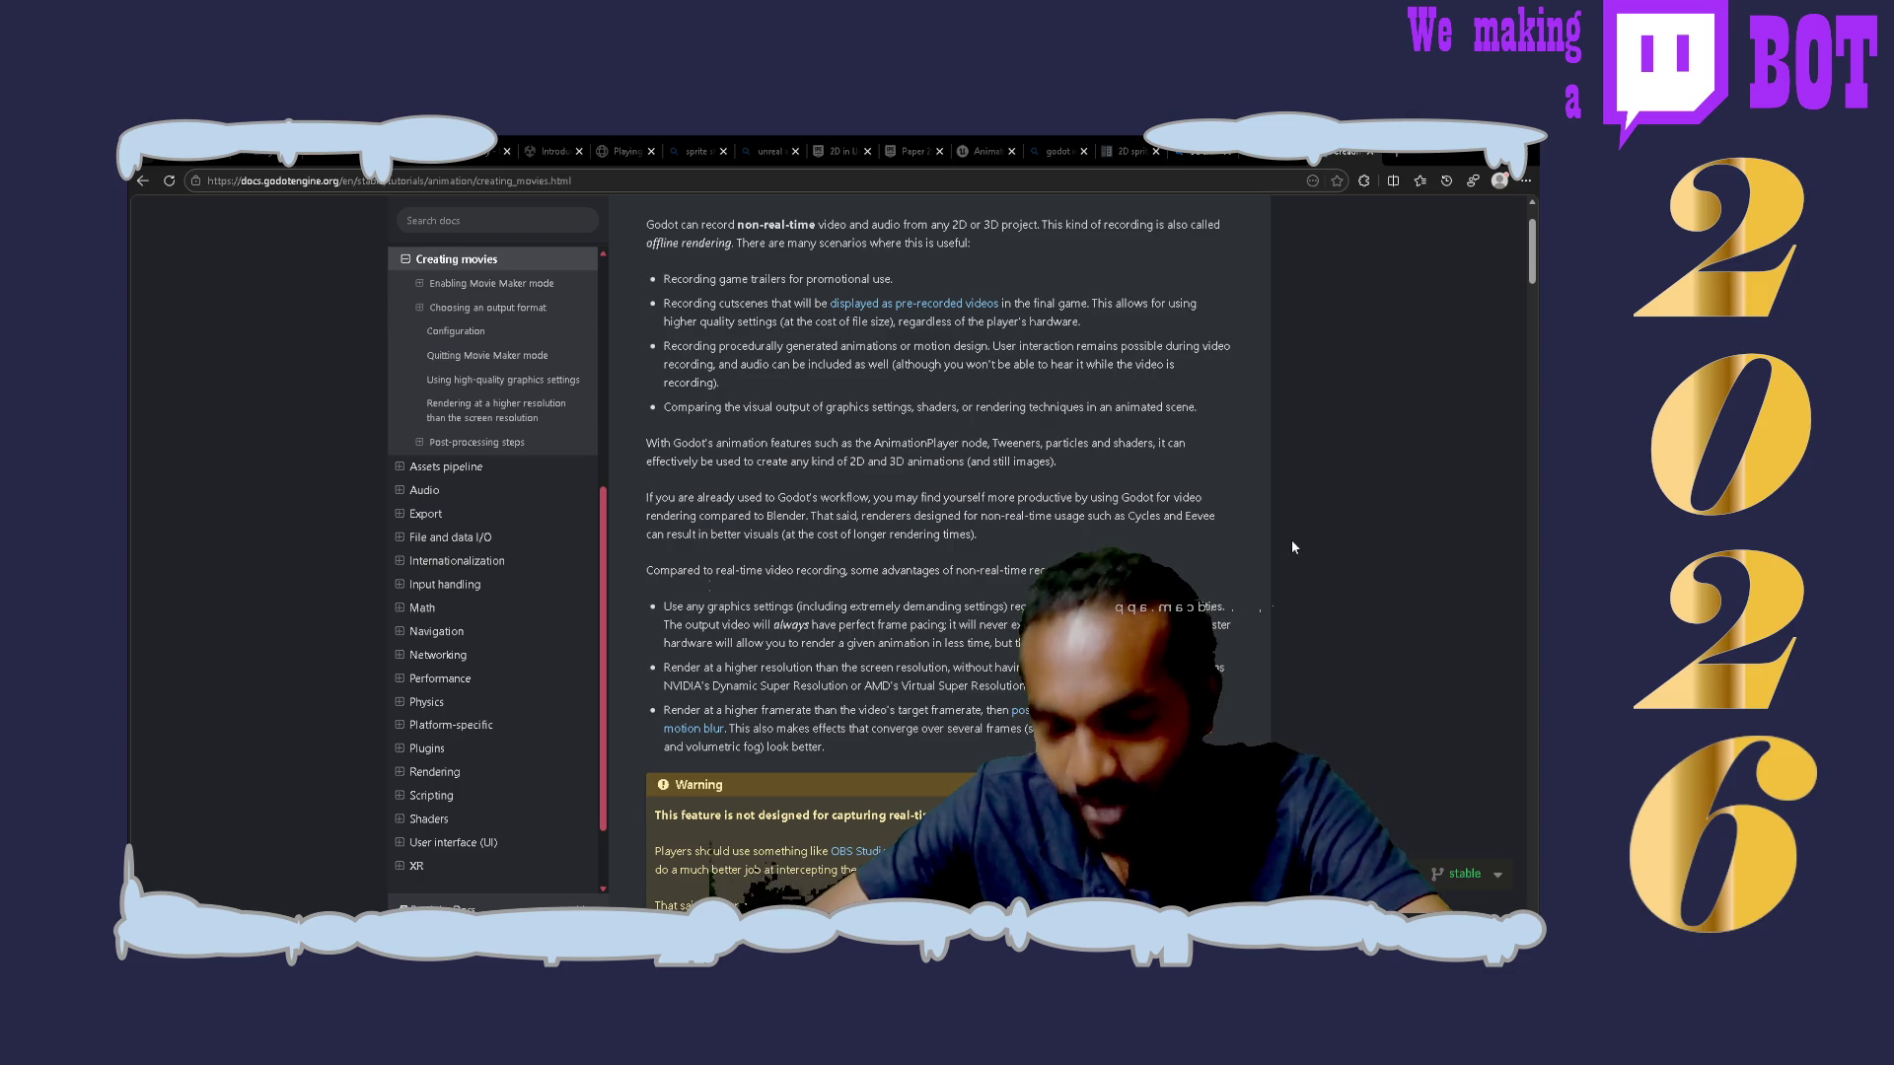
scroll(1292, 542, "up", 1)
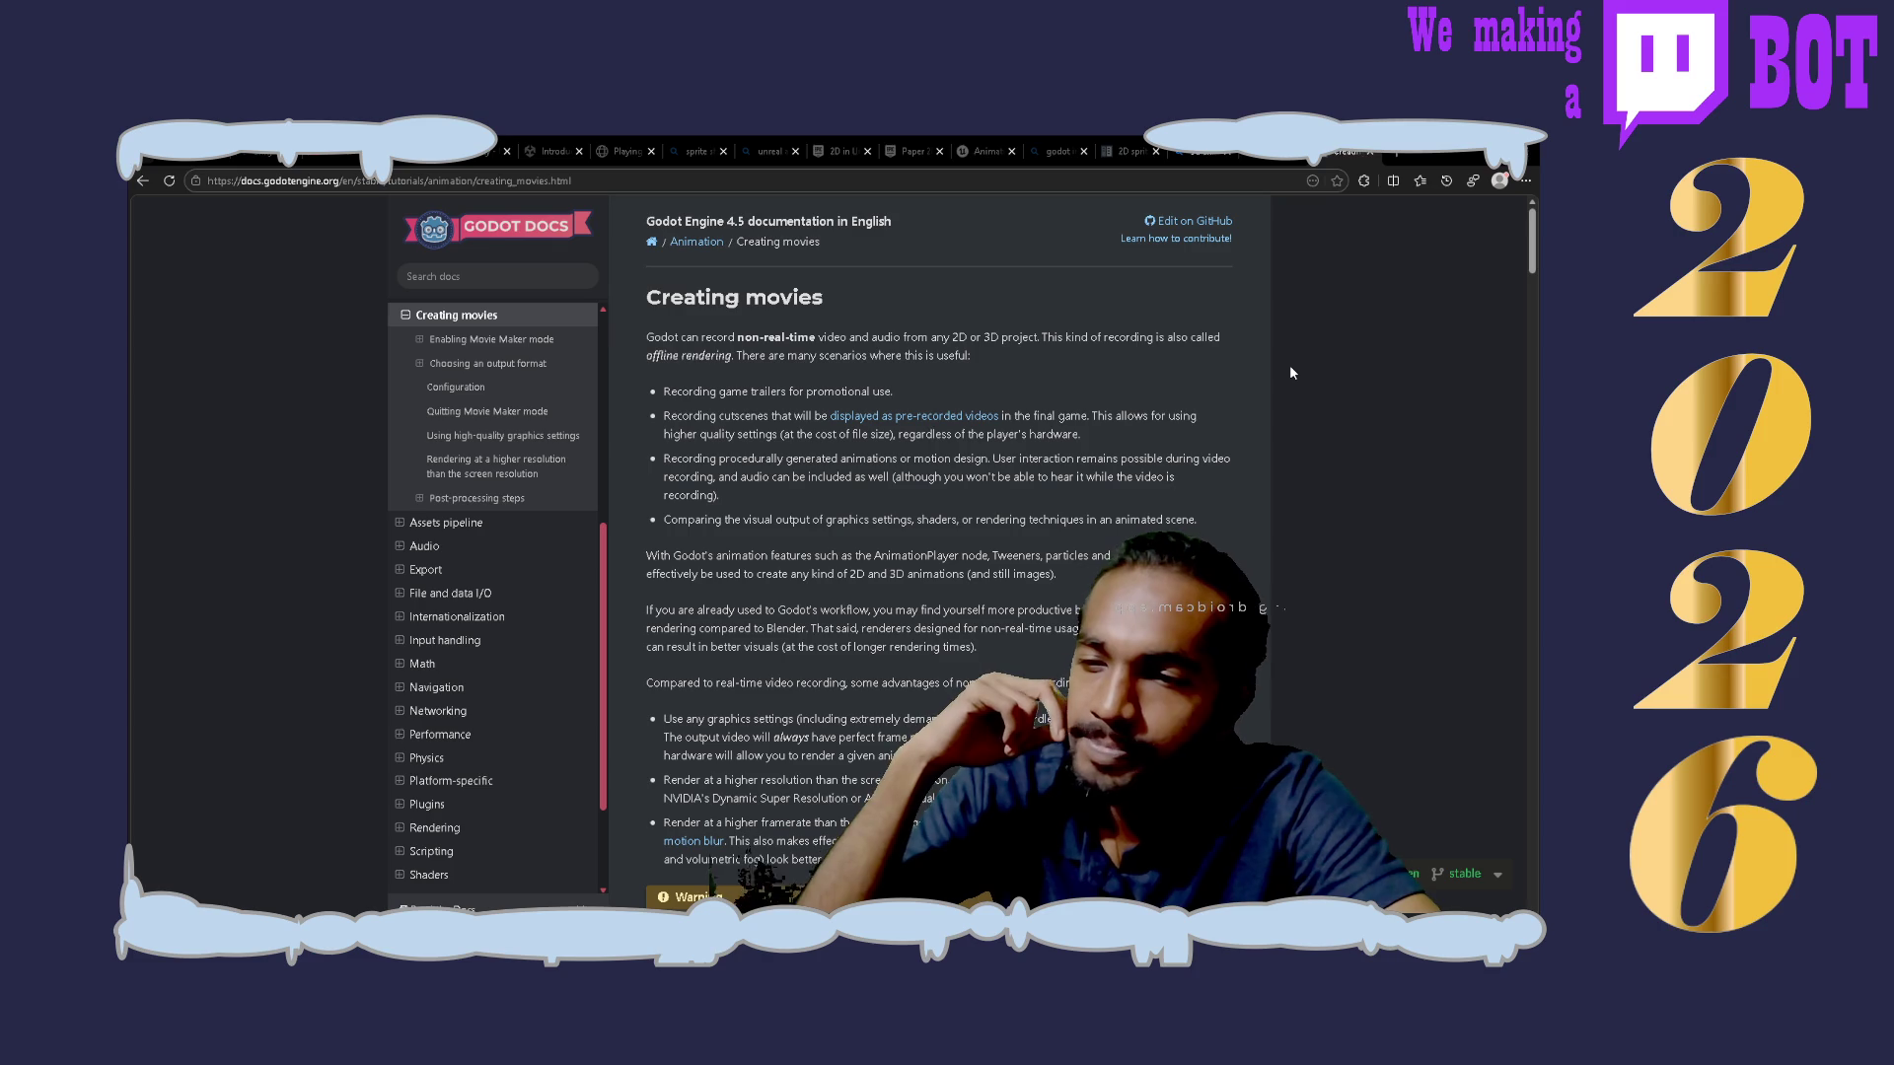
scroll(1290, 372, "down", 2)
scroll(1290, 368, "up", 1)
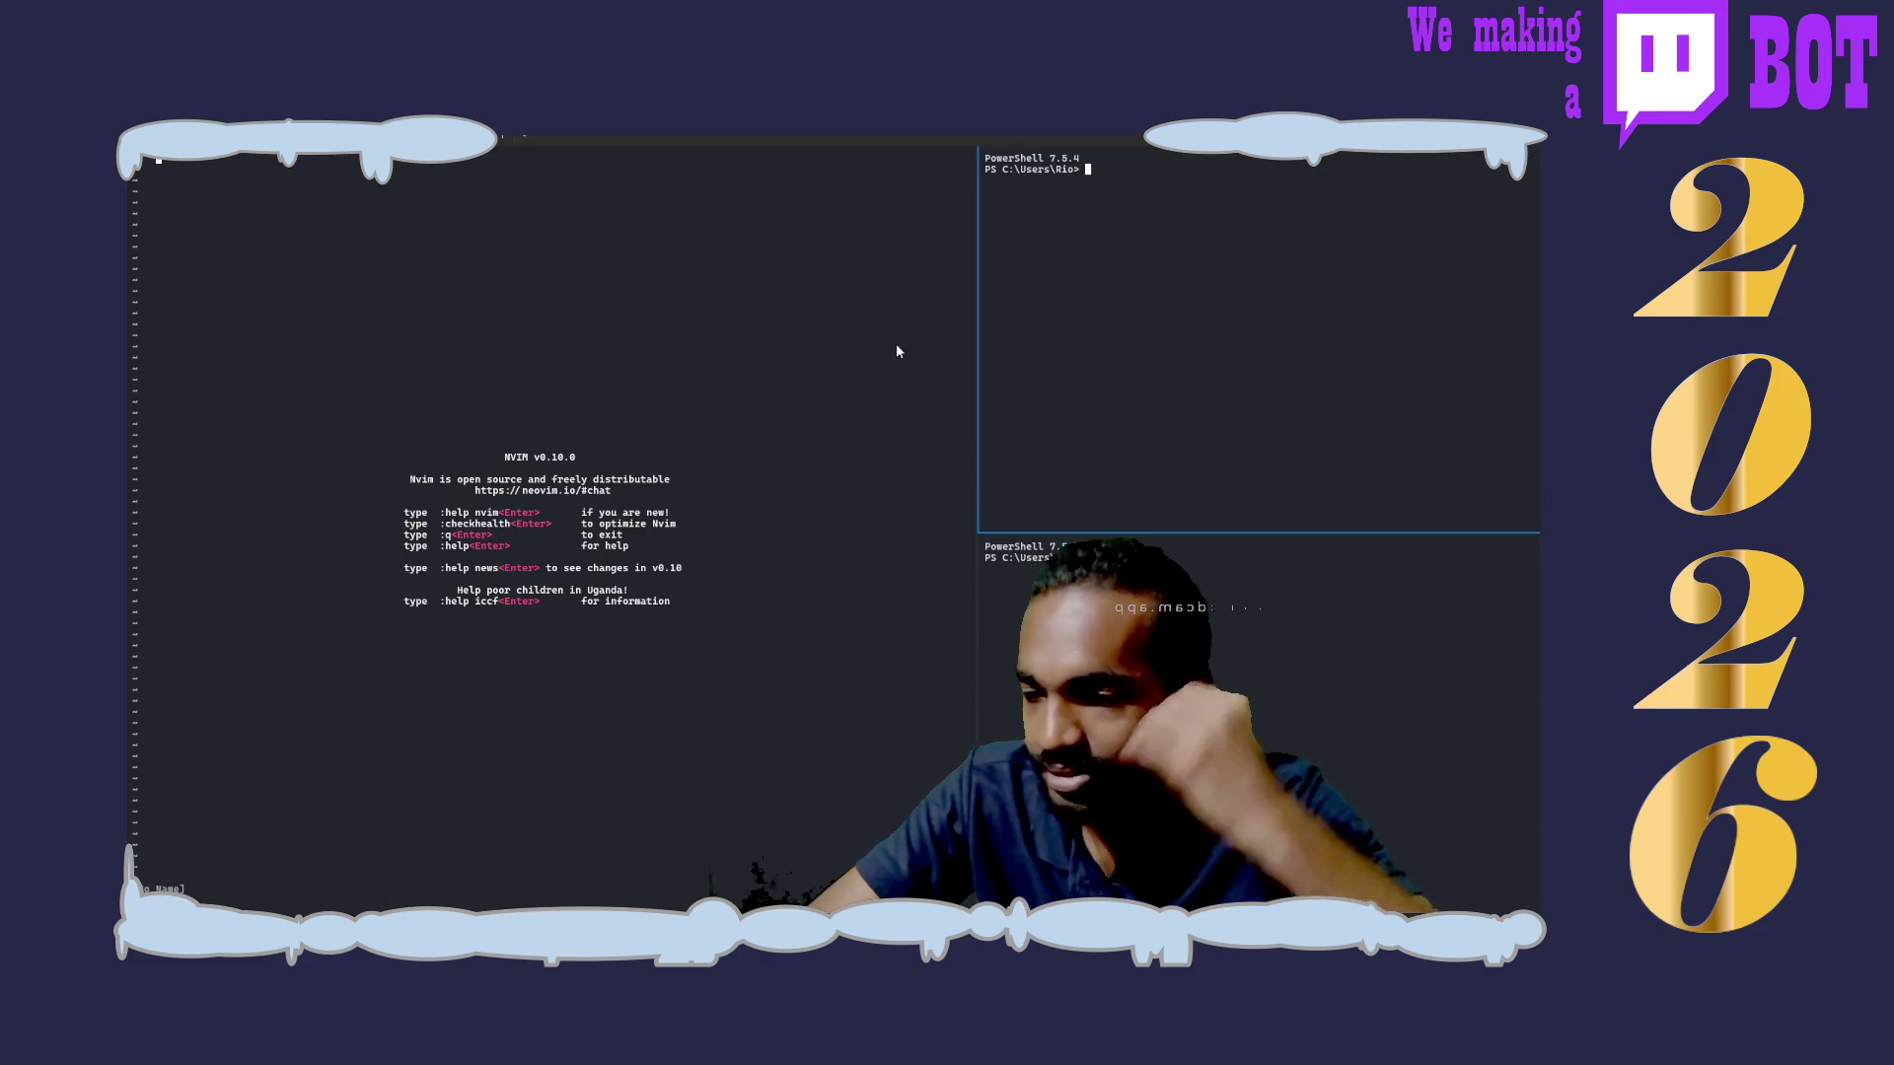
Step: Open src/vfx/animations-out-there.md in Neovim through the Neo-tree file tree
left_click(631, 626)
key("backslash")
key("e")
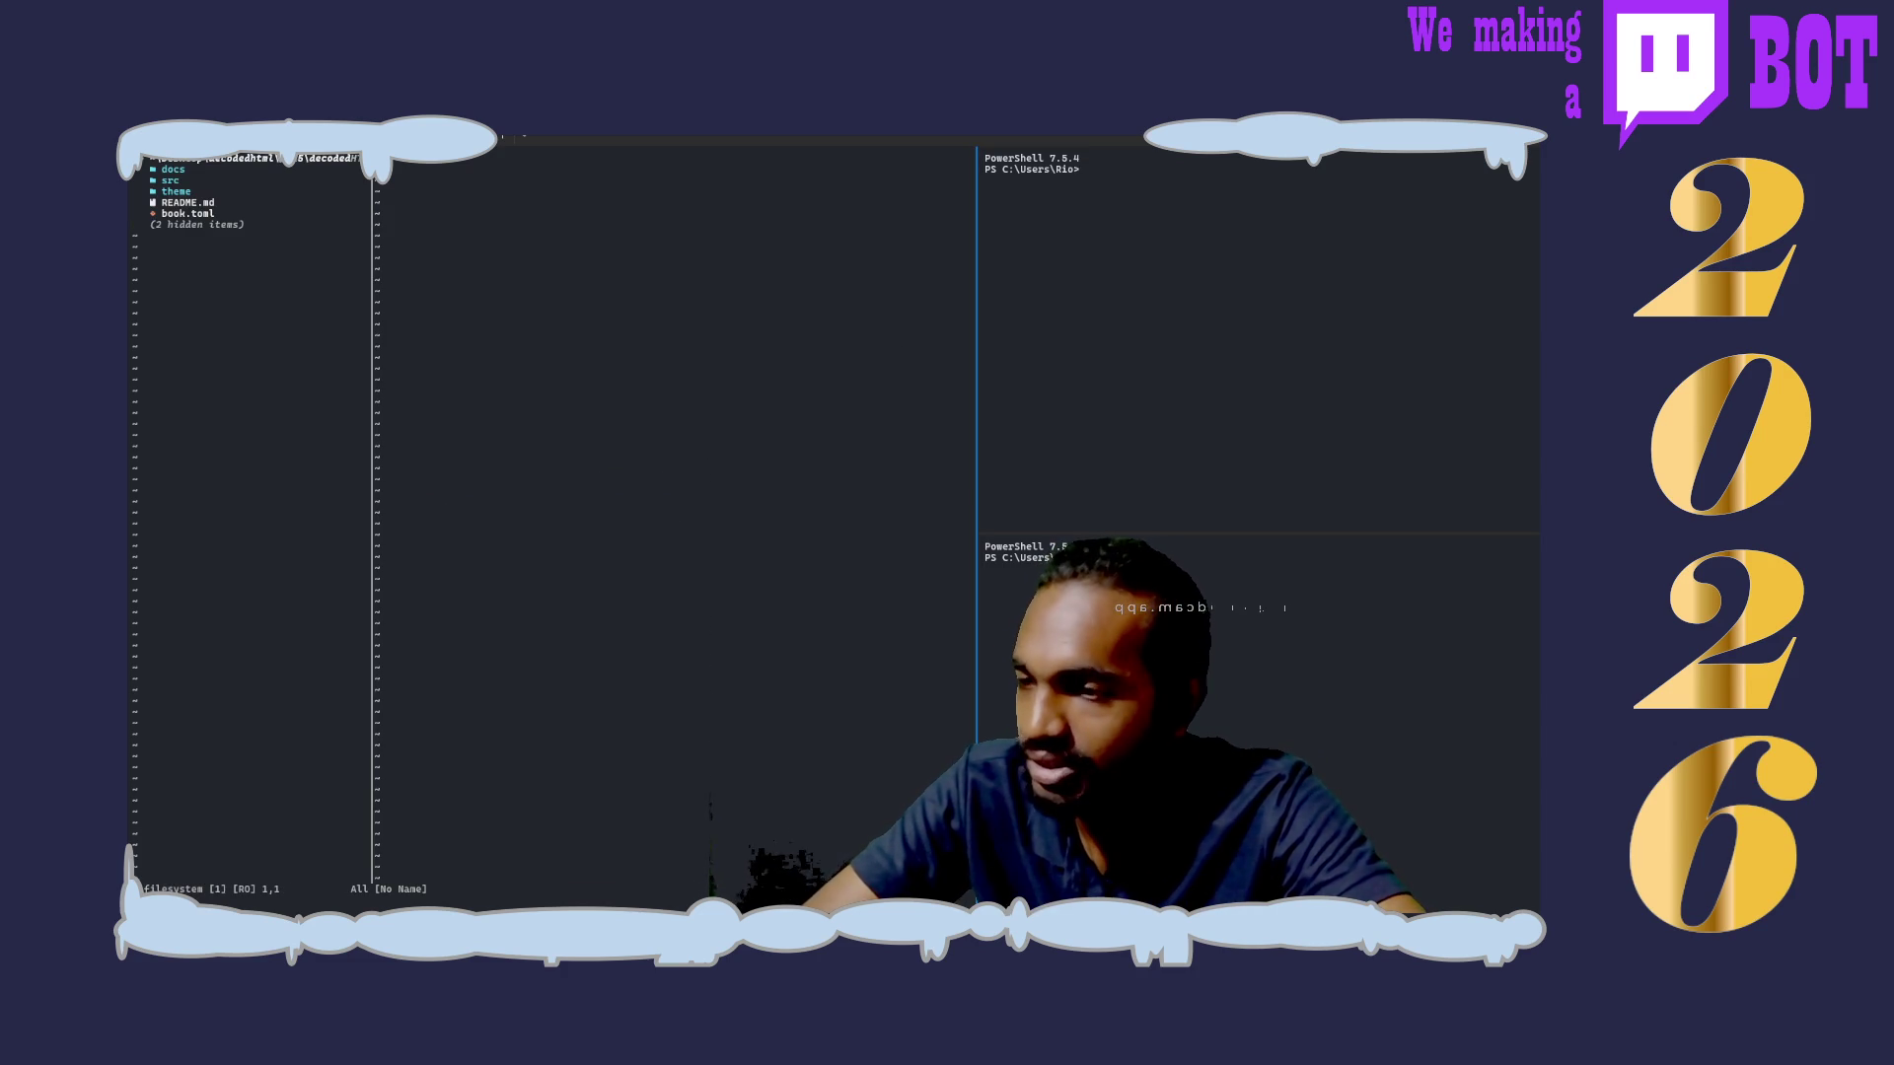
key("Return")
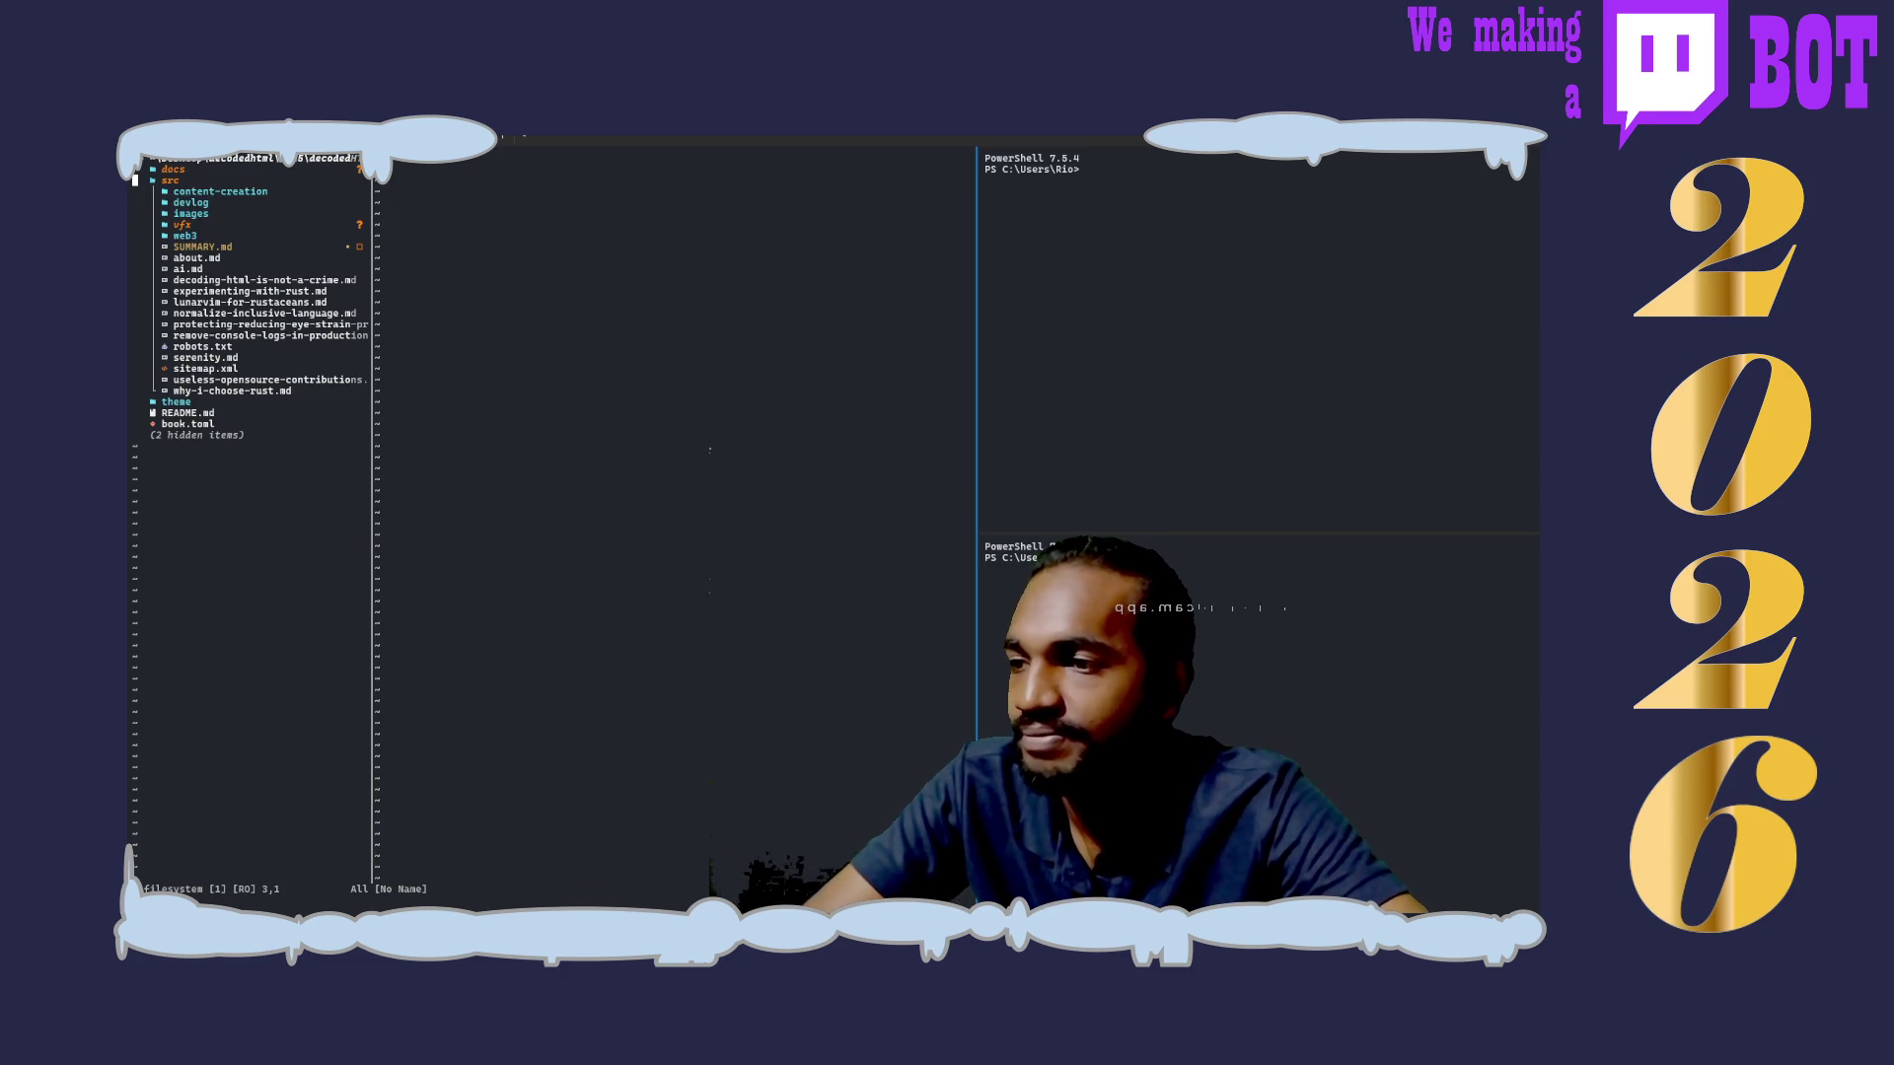
key("Return")
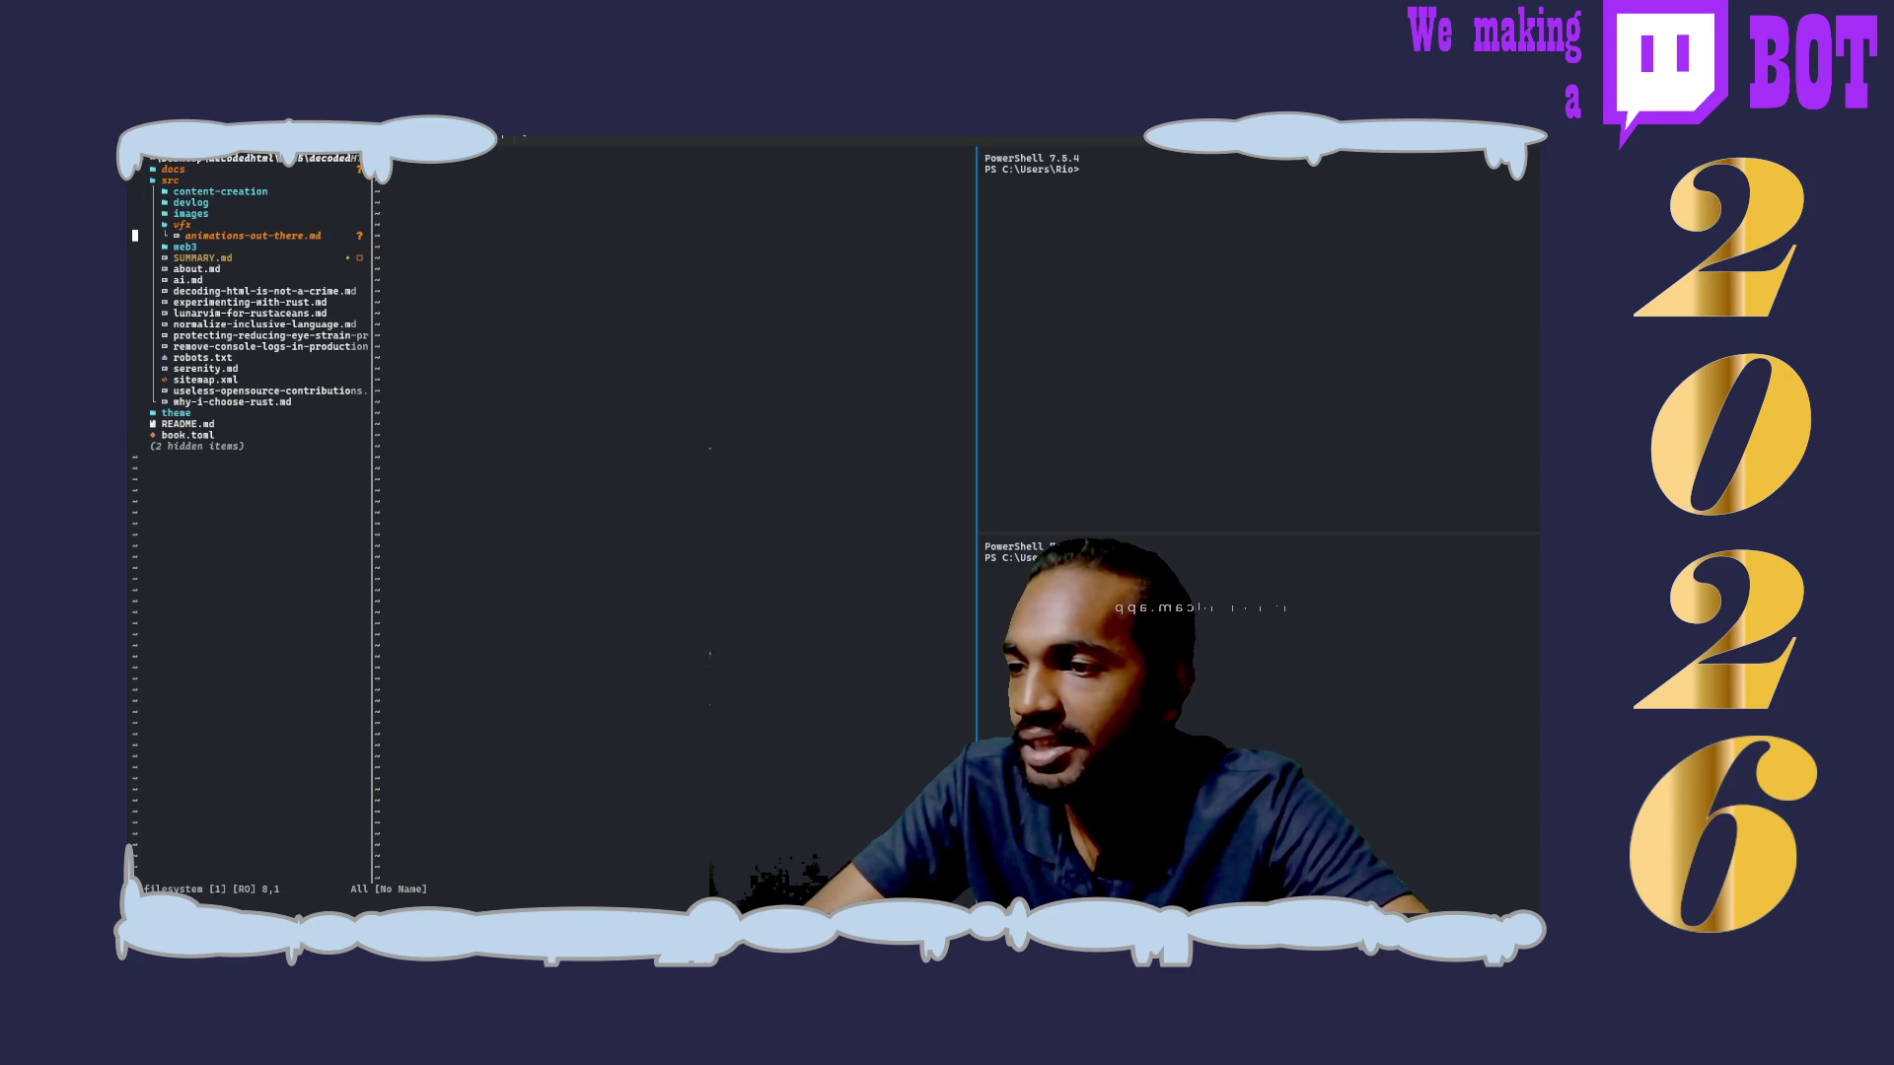
key("Return")
Step: In the upper PowerShell pane, cd into .\Desktop\decodedhtml\2025\decodedHTML\ and run 'mdbook serve --open'
left_click(1151, 392)
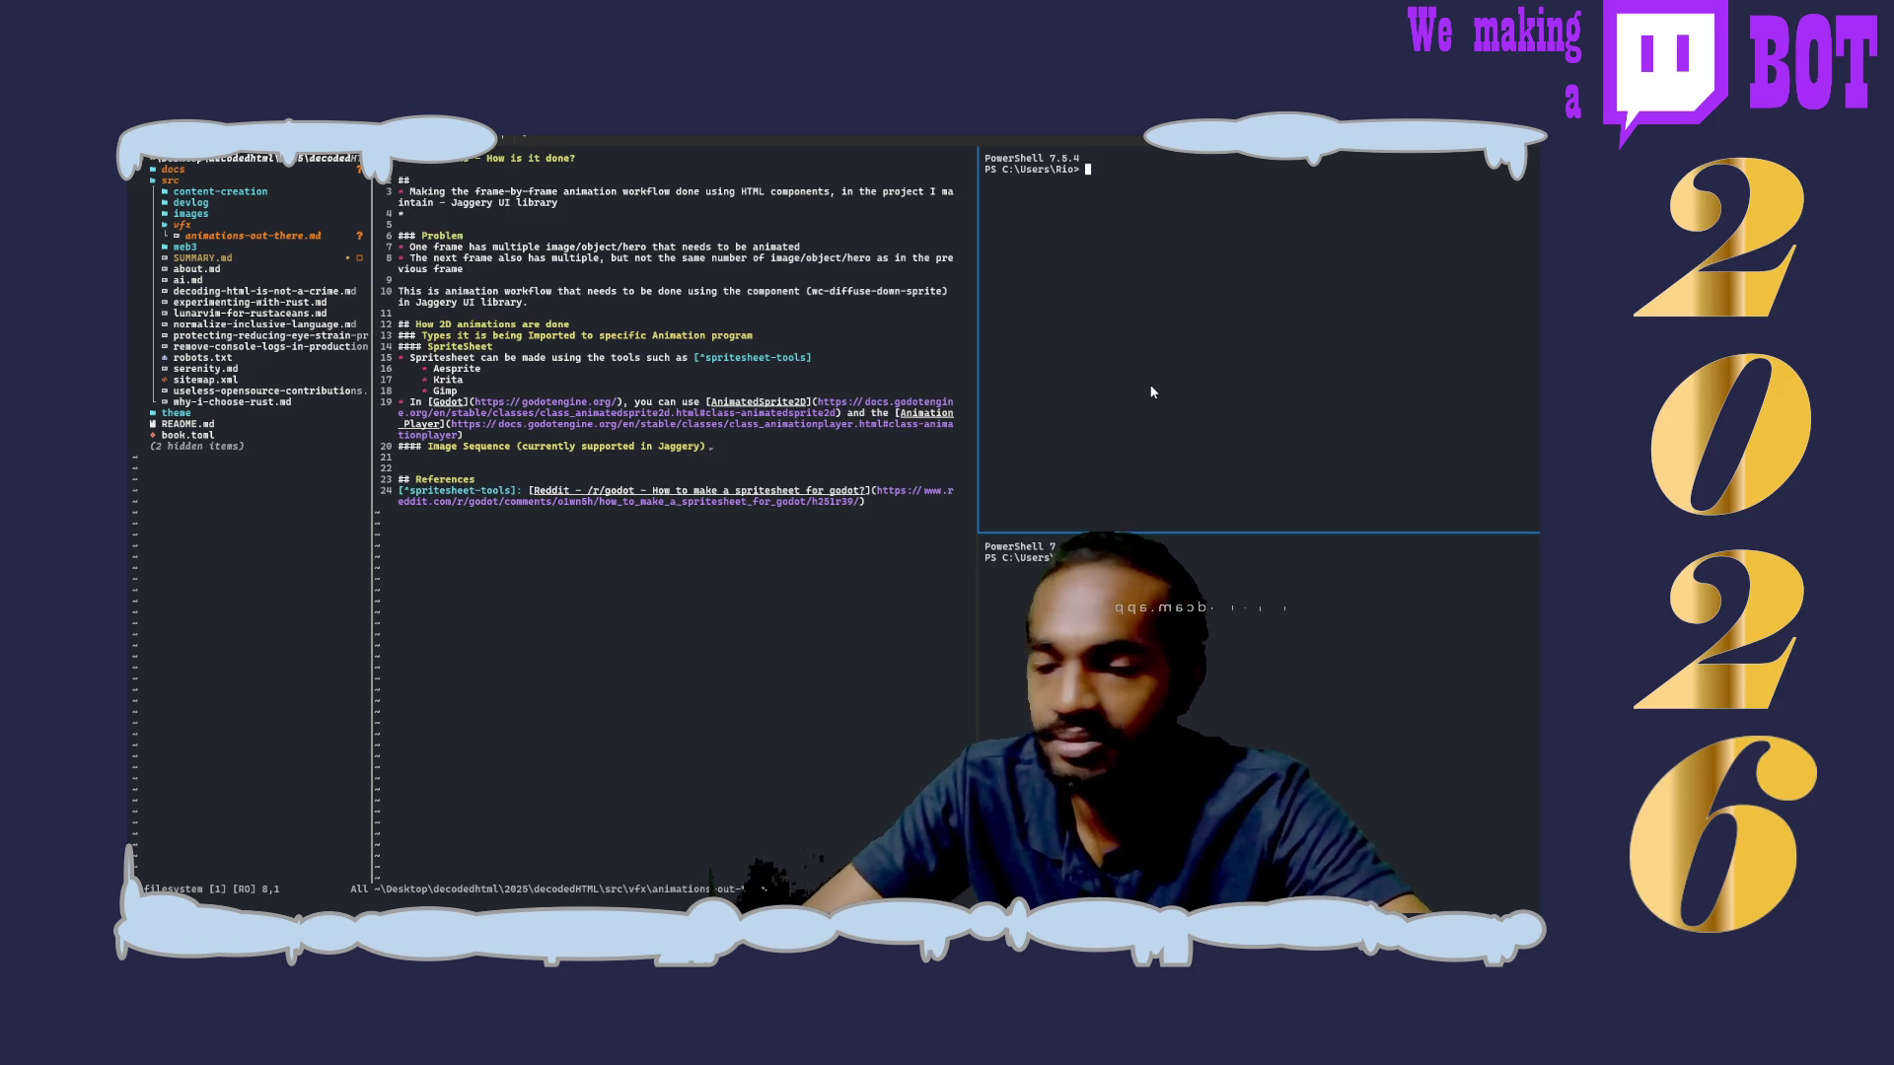
type("cd .\\Desktop\\decodedhtml\\2025\\decodedHTML\\")
key("Return")
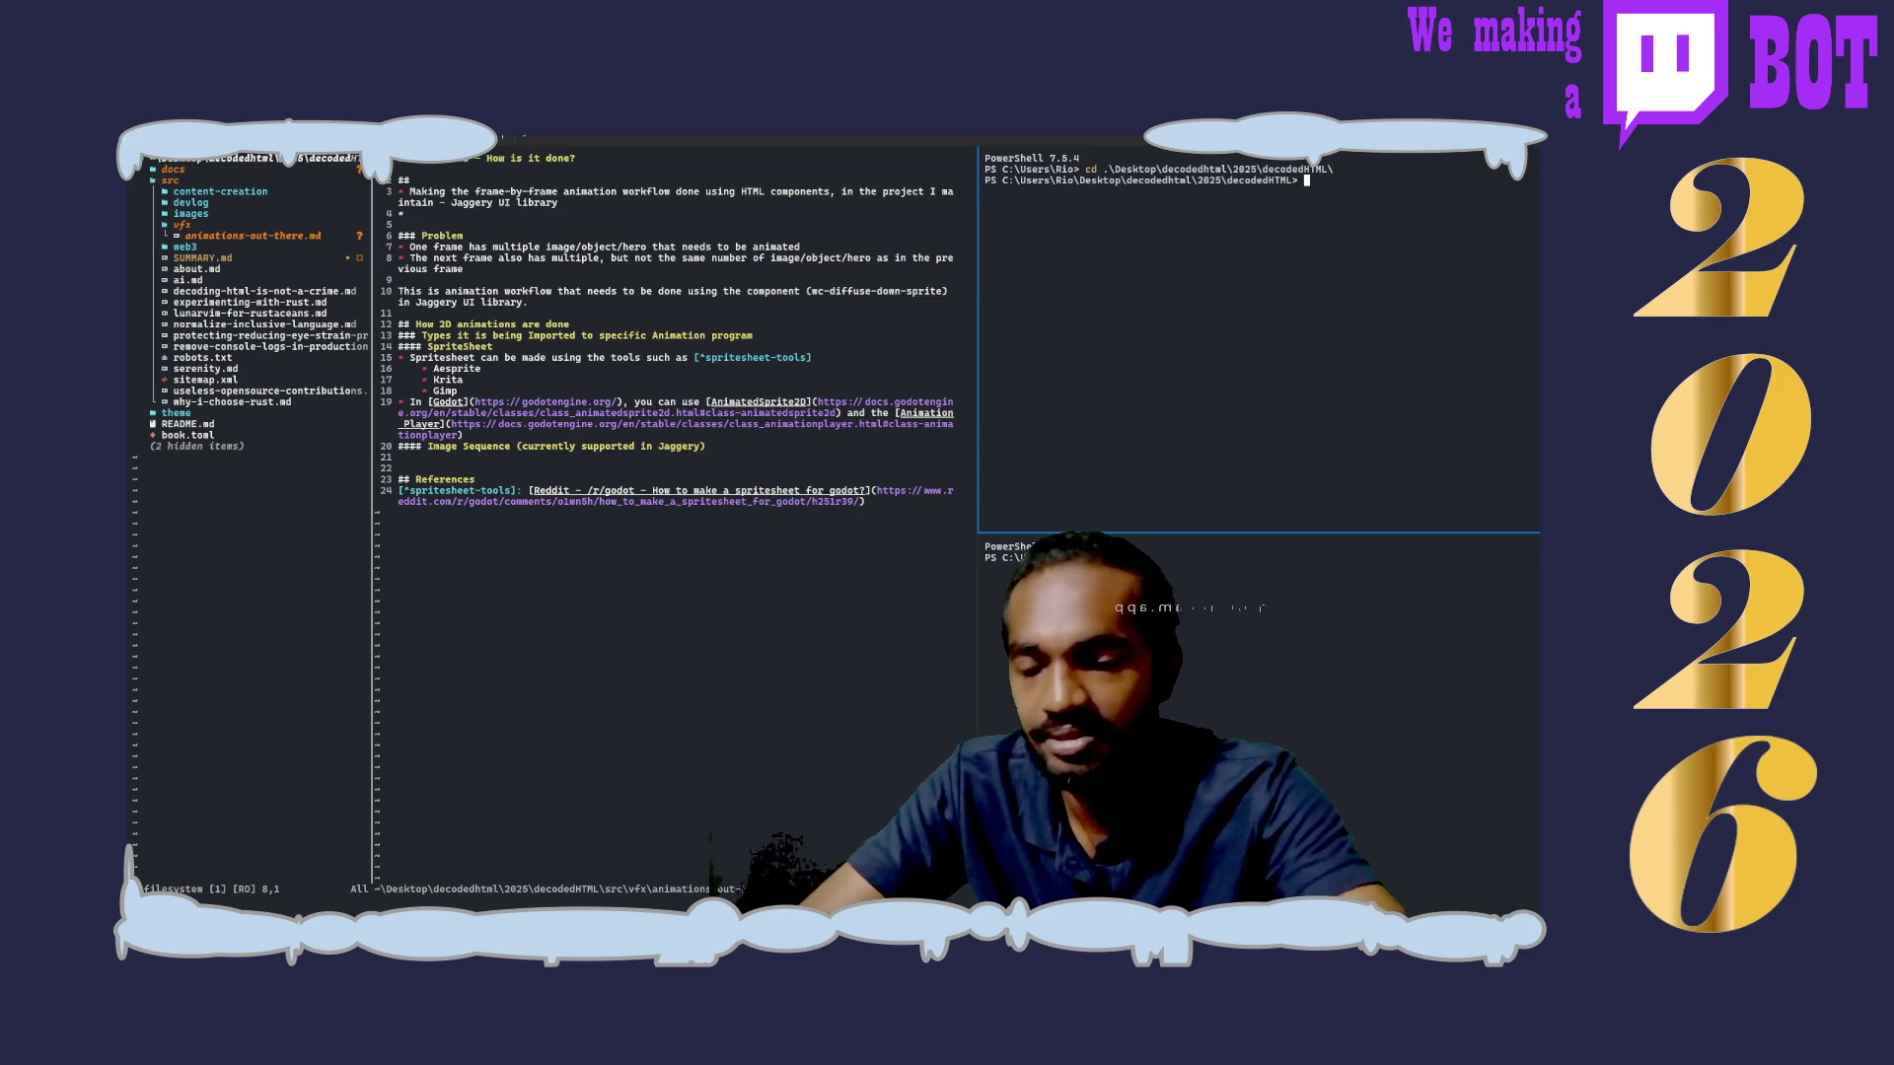
type("mdbook serve --open")
key("Return")
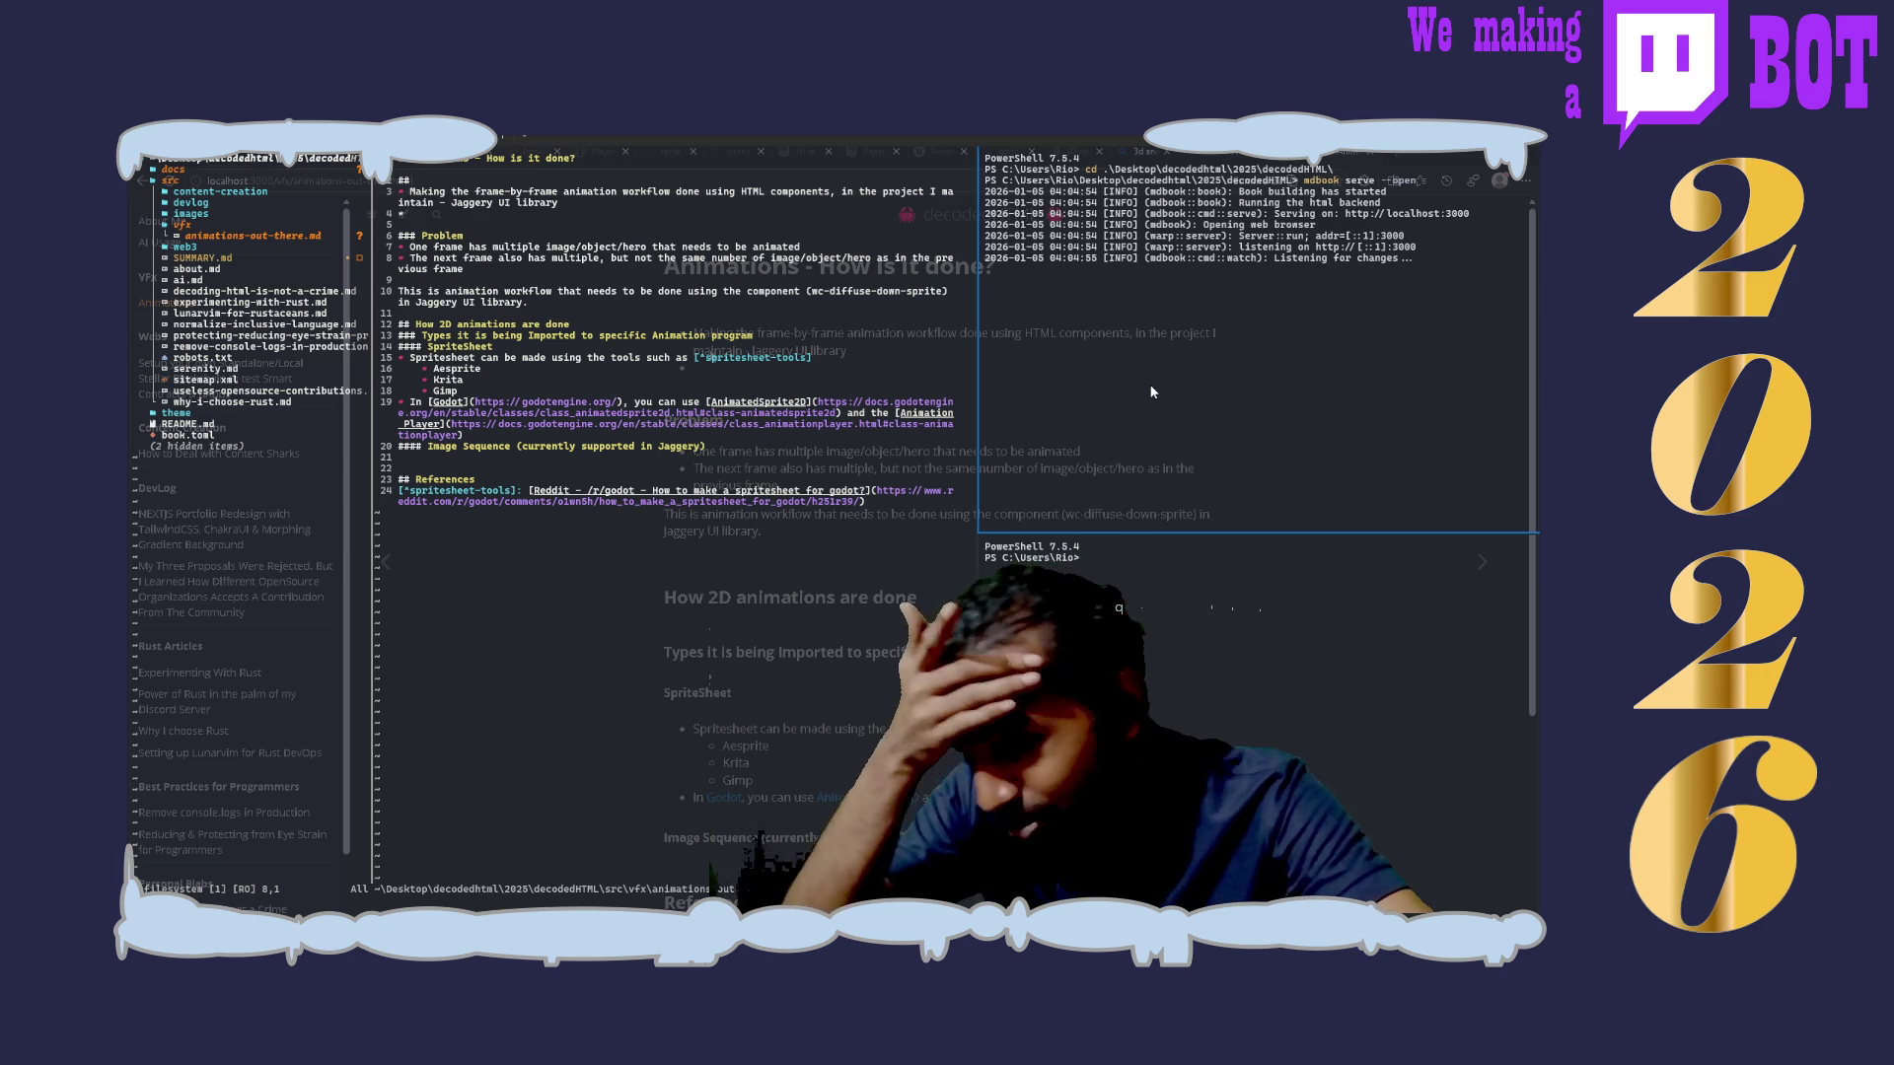
Step: Scroll the rendered Animations page down to References, hiding the chapter sidebar along the way
scroll(789, 721, "down", 3)
scroll(789, 721, "down", 3)
left_click(866, 580)
scroll(866, 580, "up", 2)
scroll(1151, 391, "down", 2)
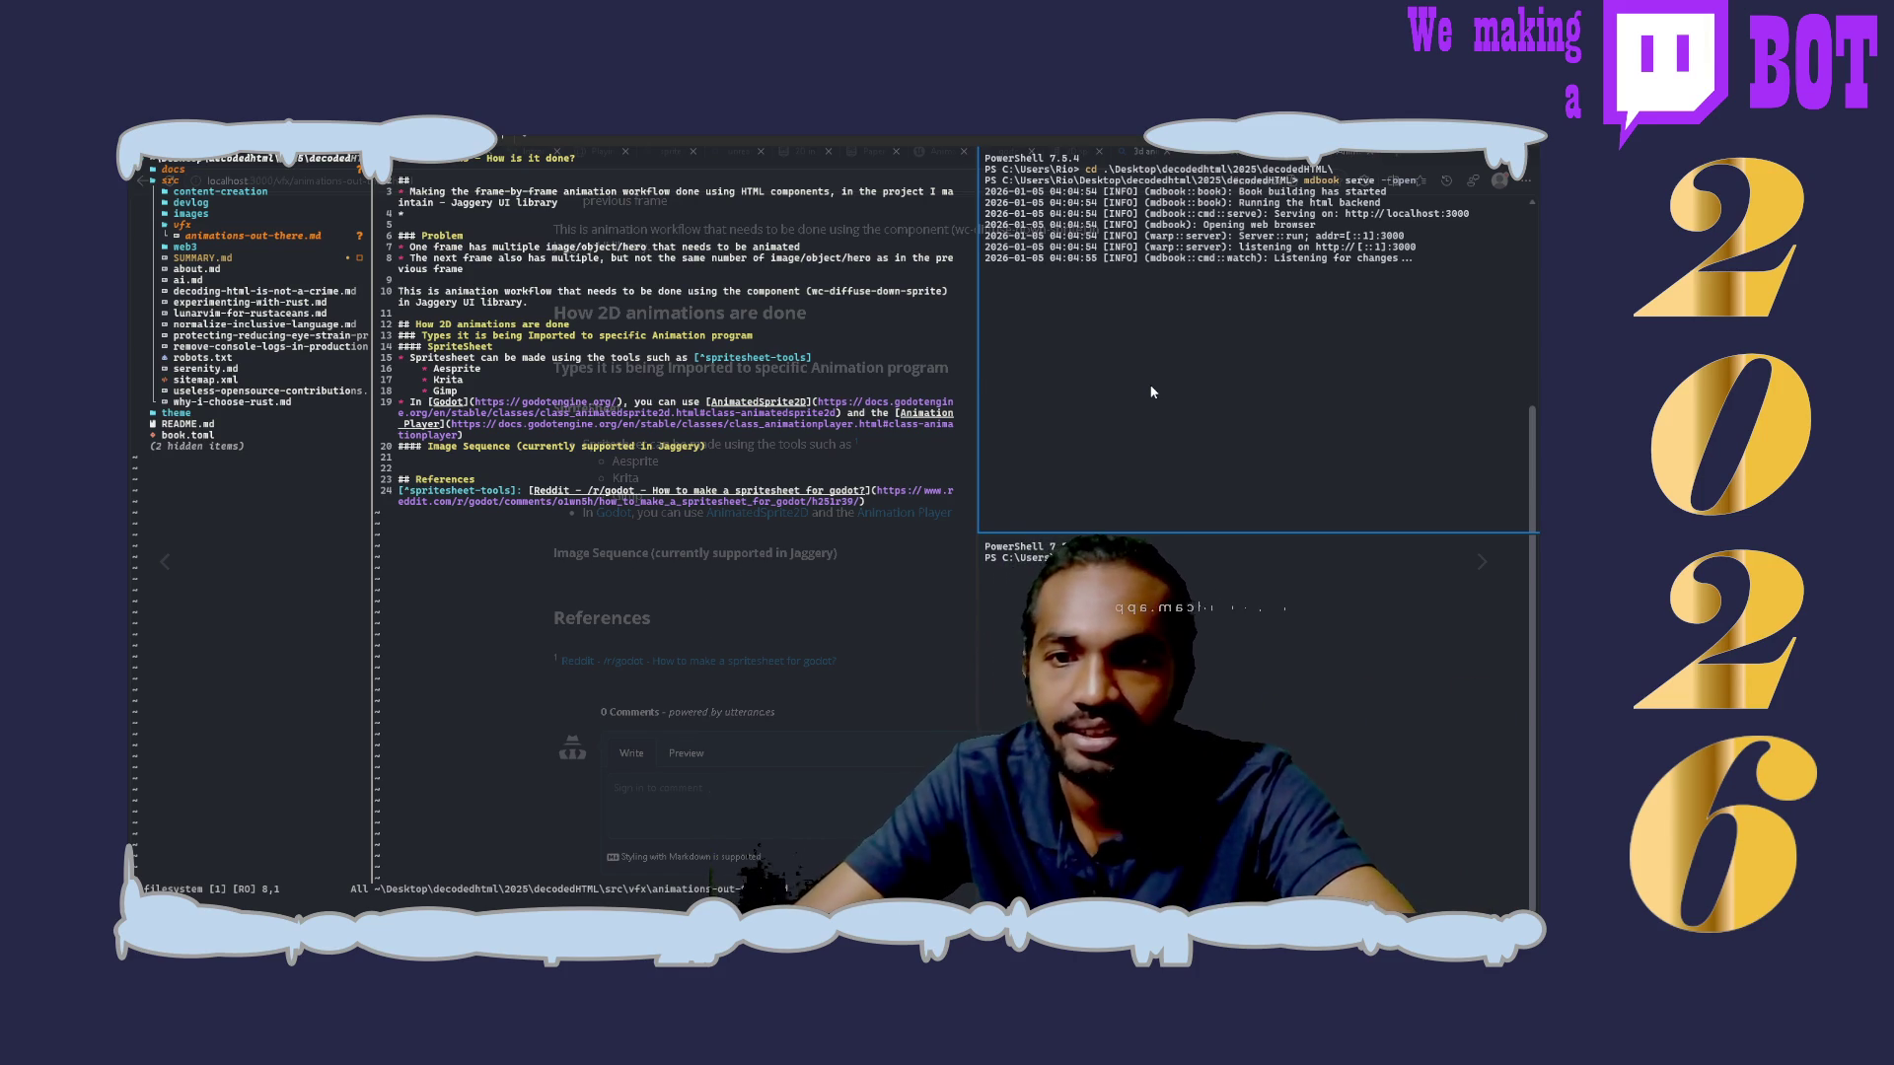
Step: Cycle browser tabs to reach the Godot docs 2D sprite animation page
key("ctrl+Tab")
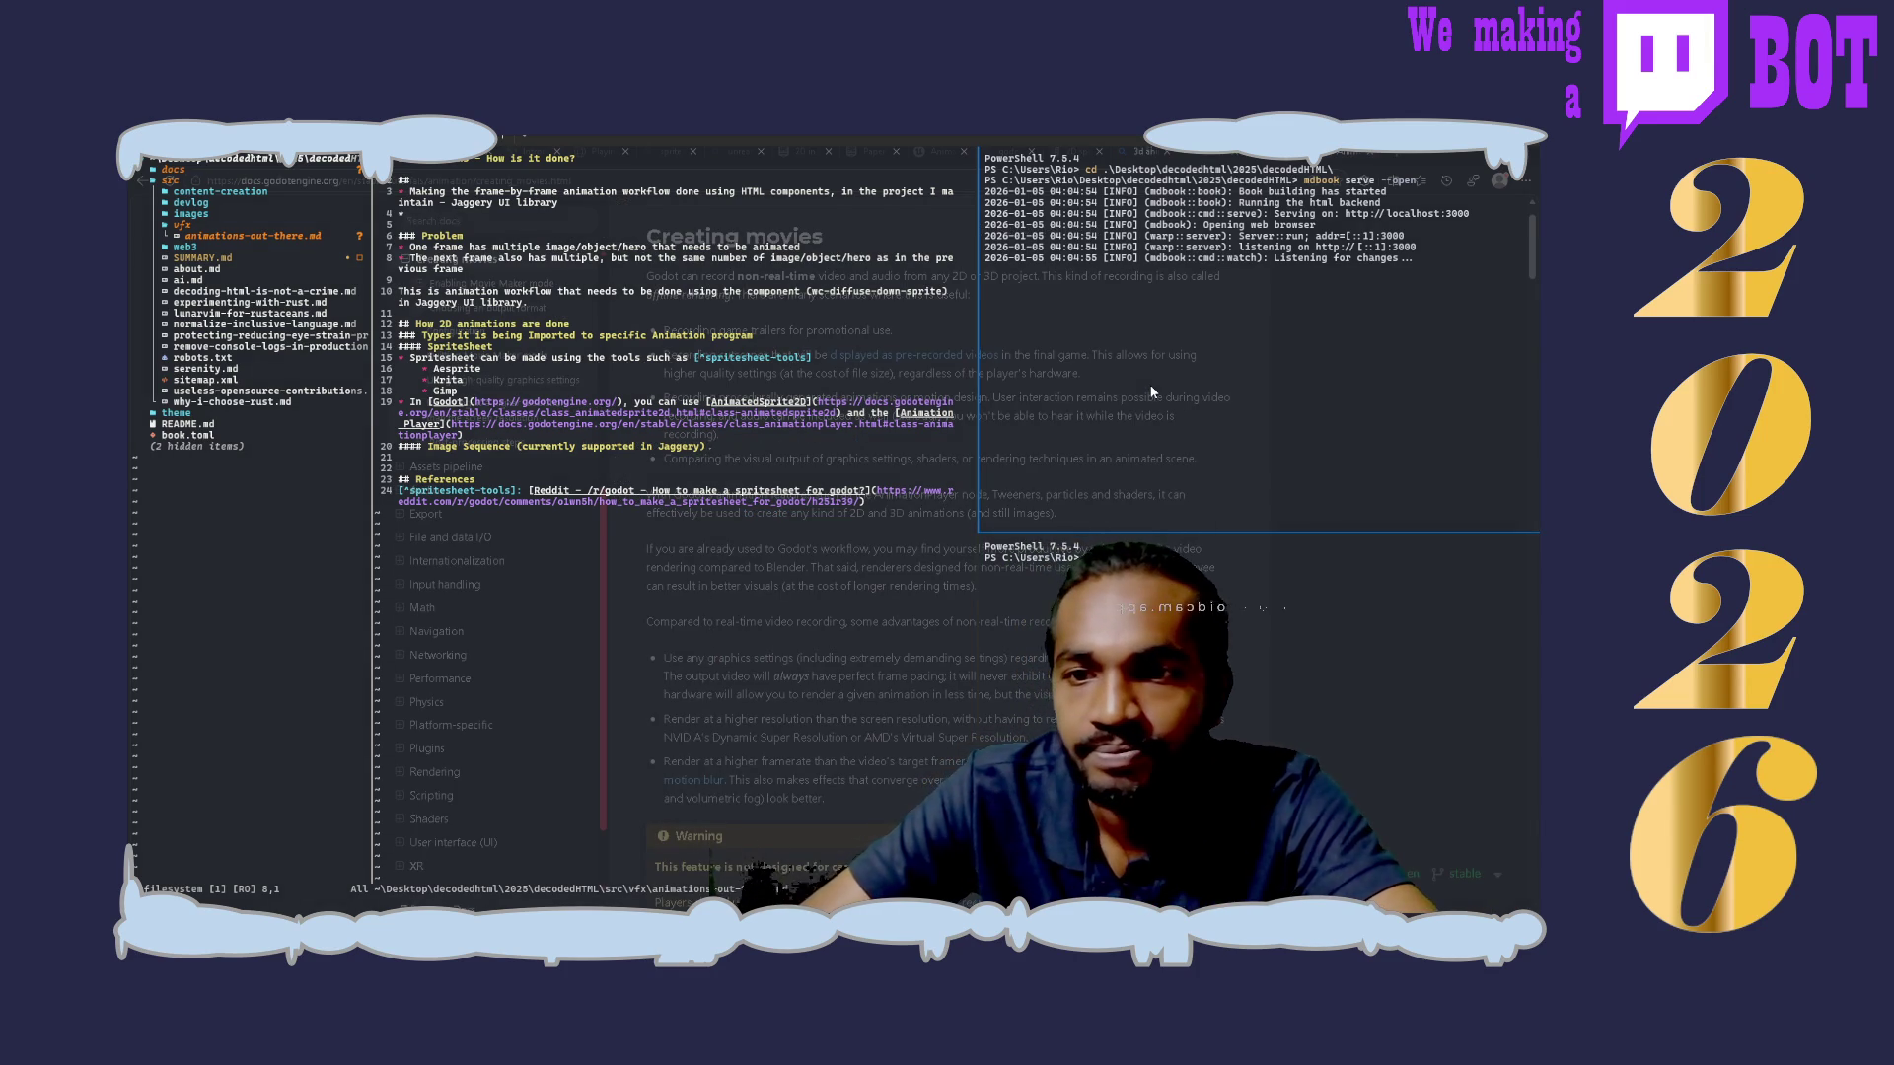
key("ctrl+Tab")
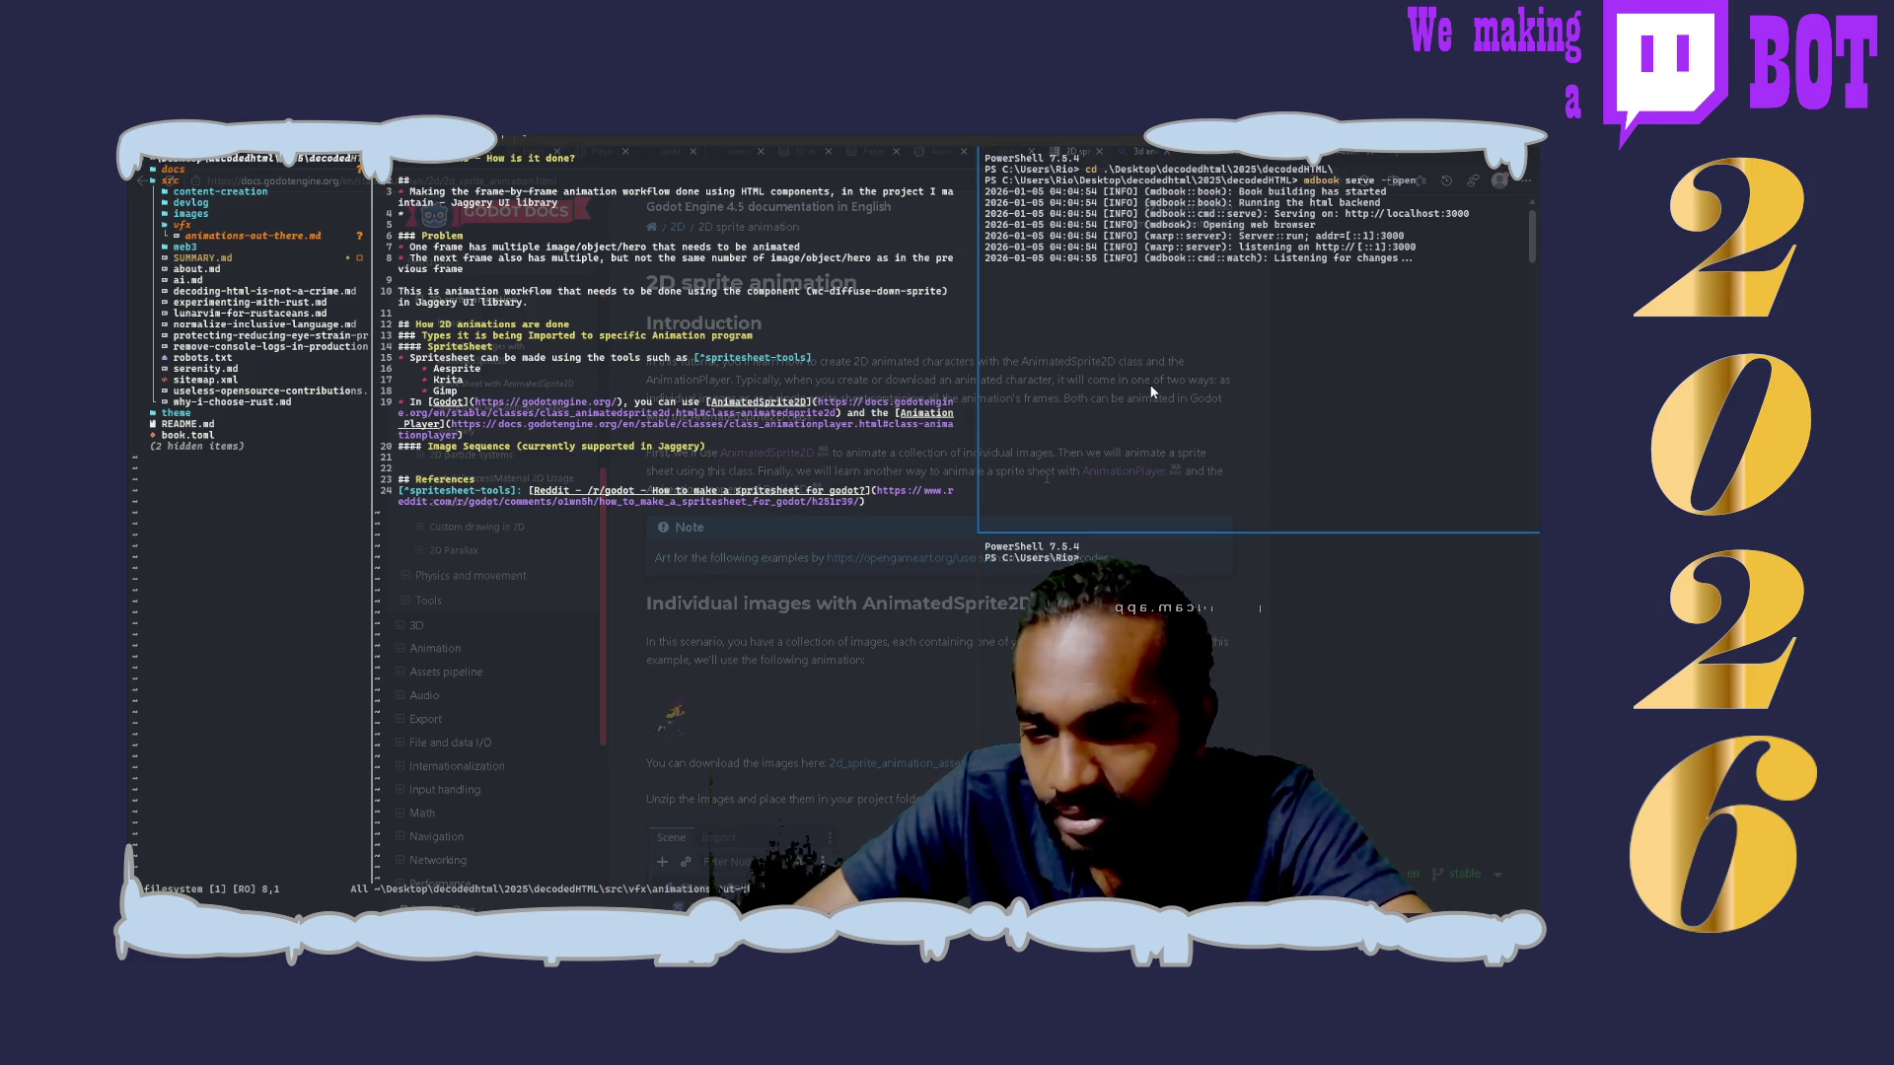
Step: Read down the Godot docs through animation control to the 'Sprite sheet with AnimatedSprite2D' section
scroll(1151, 393, "down", 3)
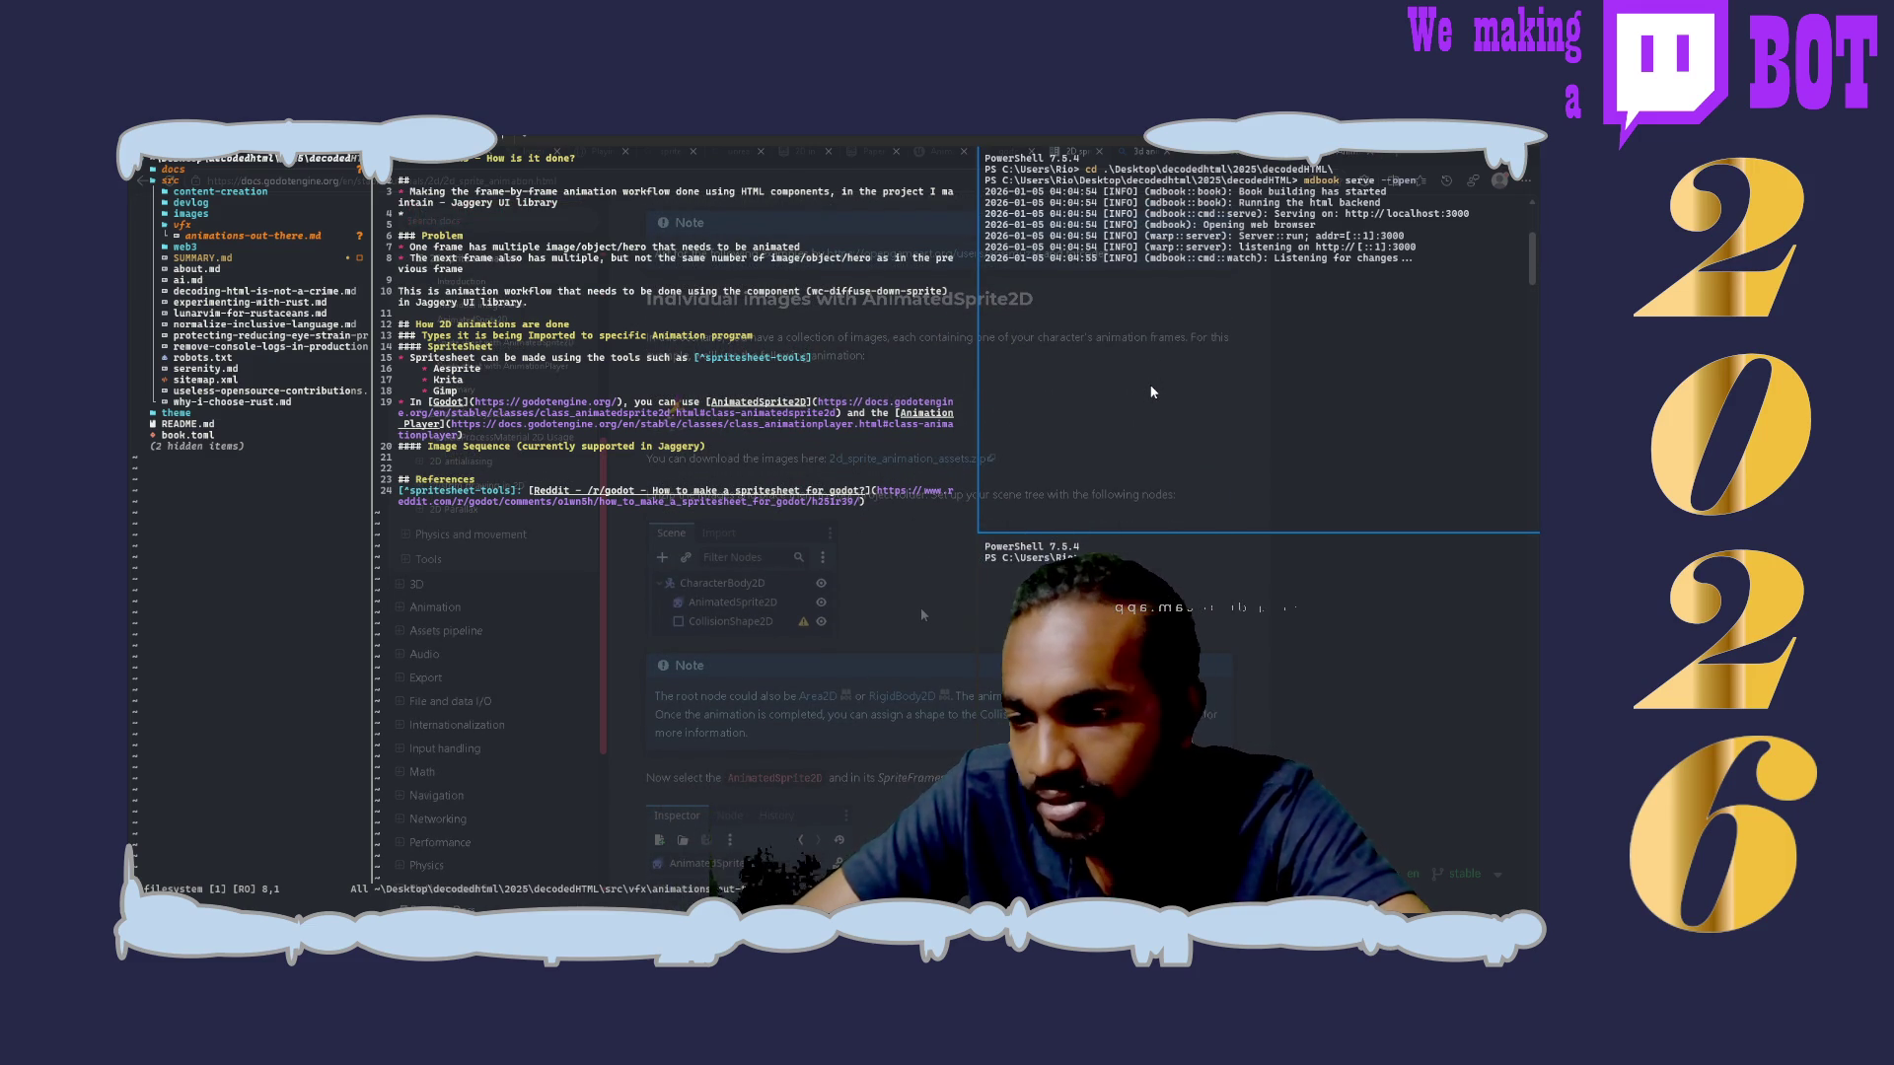
scroll(920, 613, "down", 2)
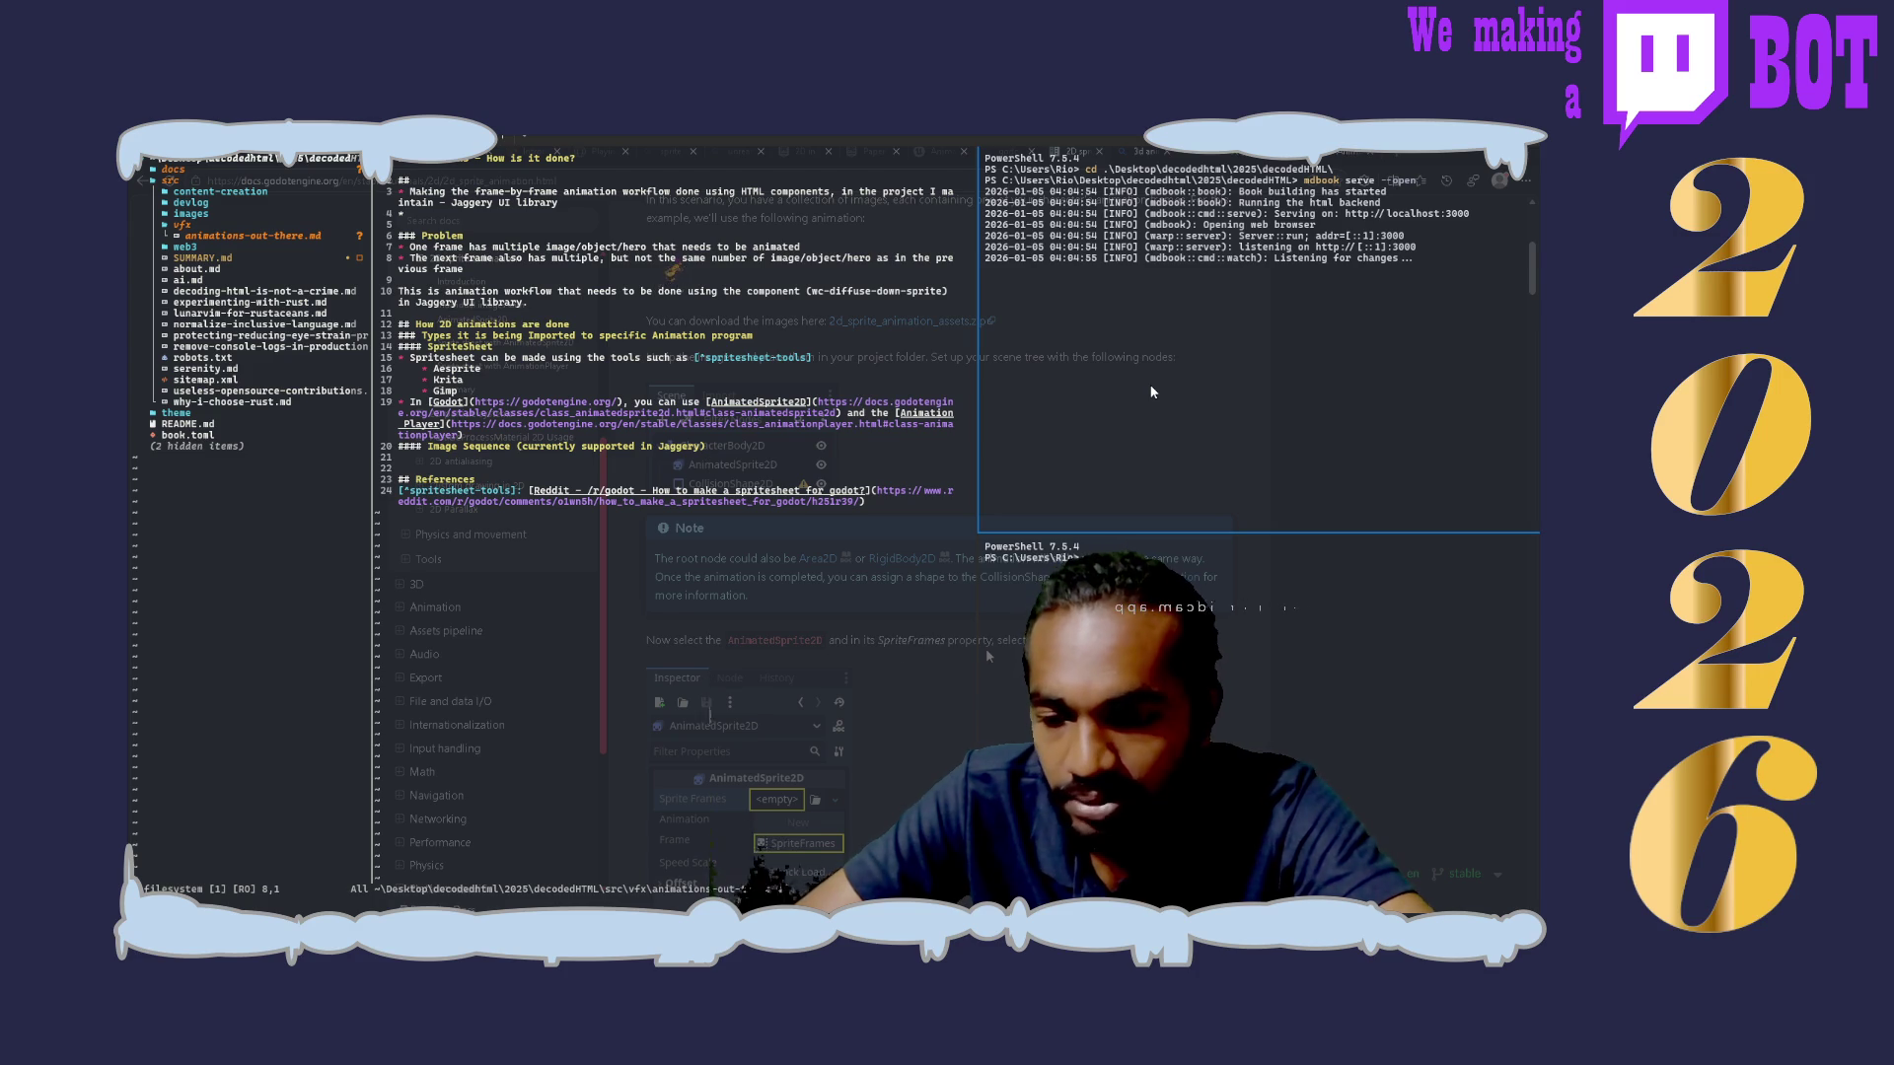
scroll(817, 552, "down", 5)
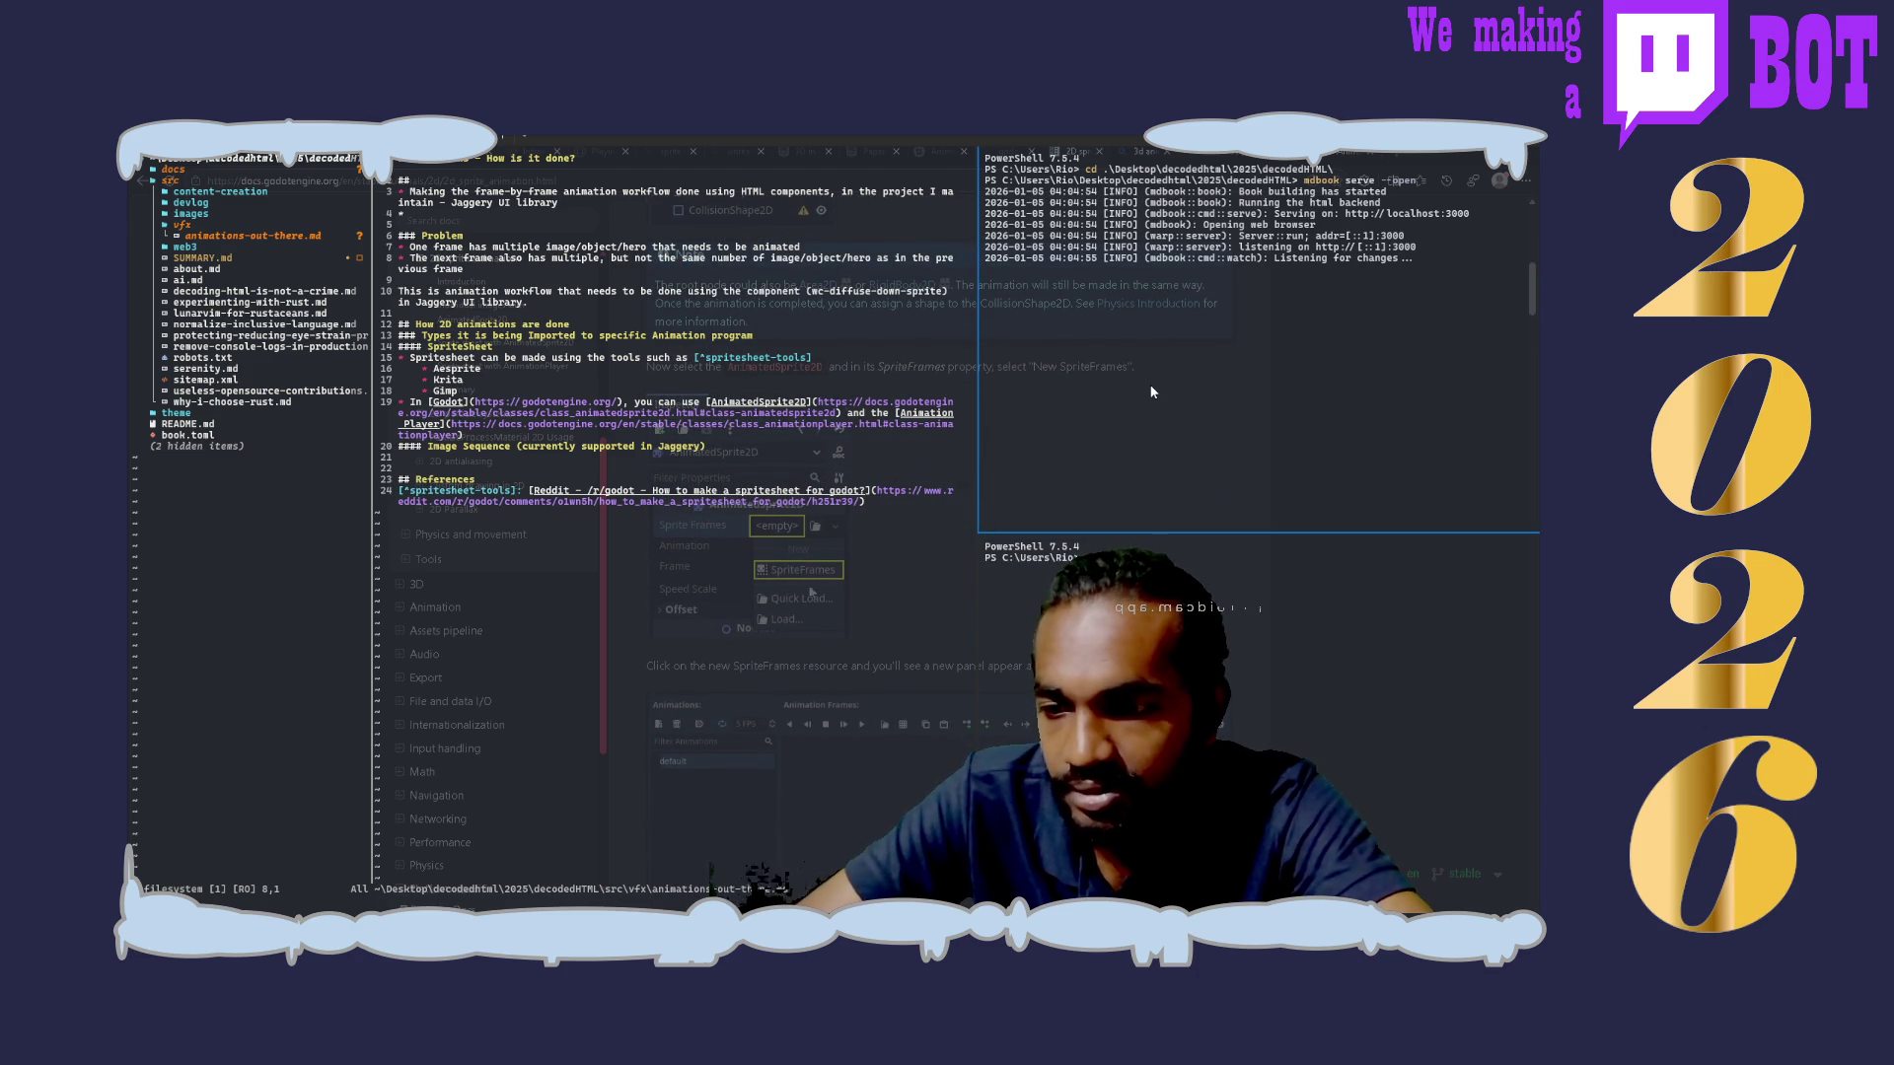
scroll(979, 687, "down", 4)
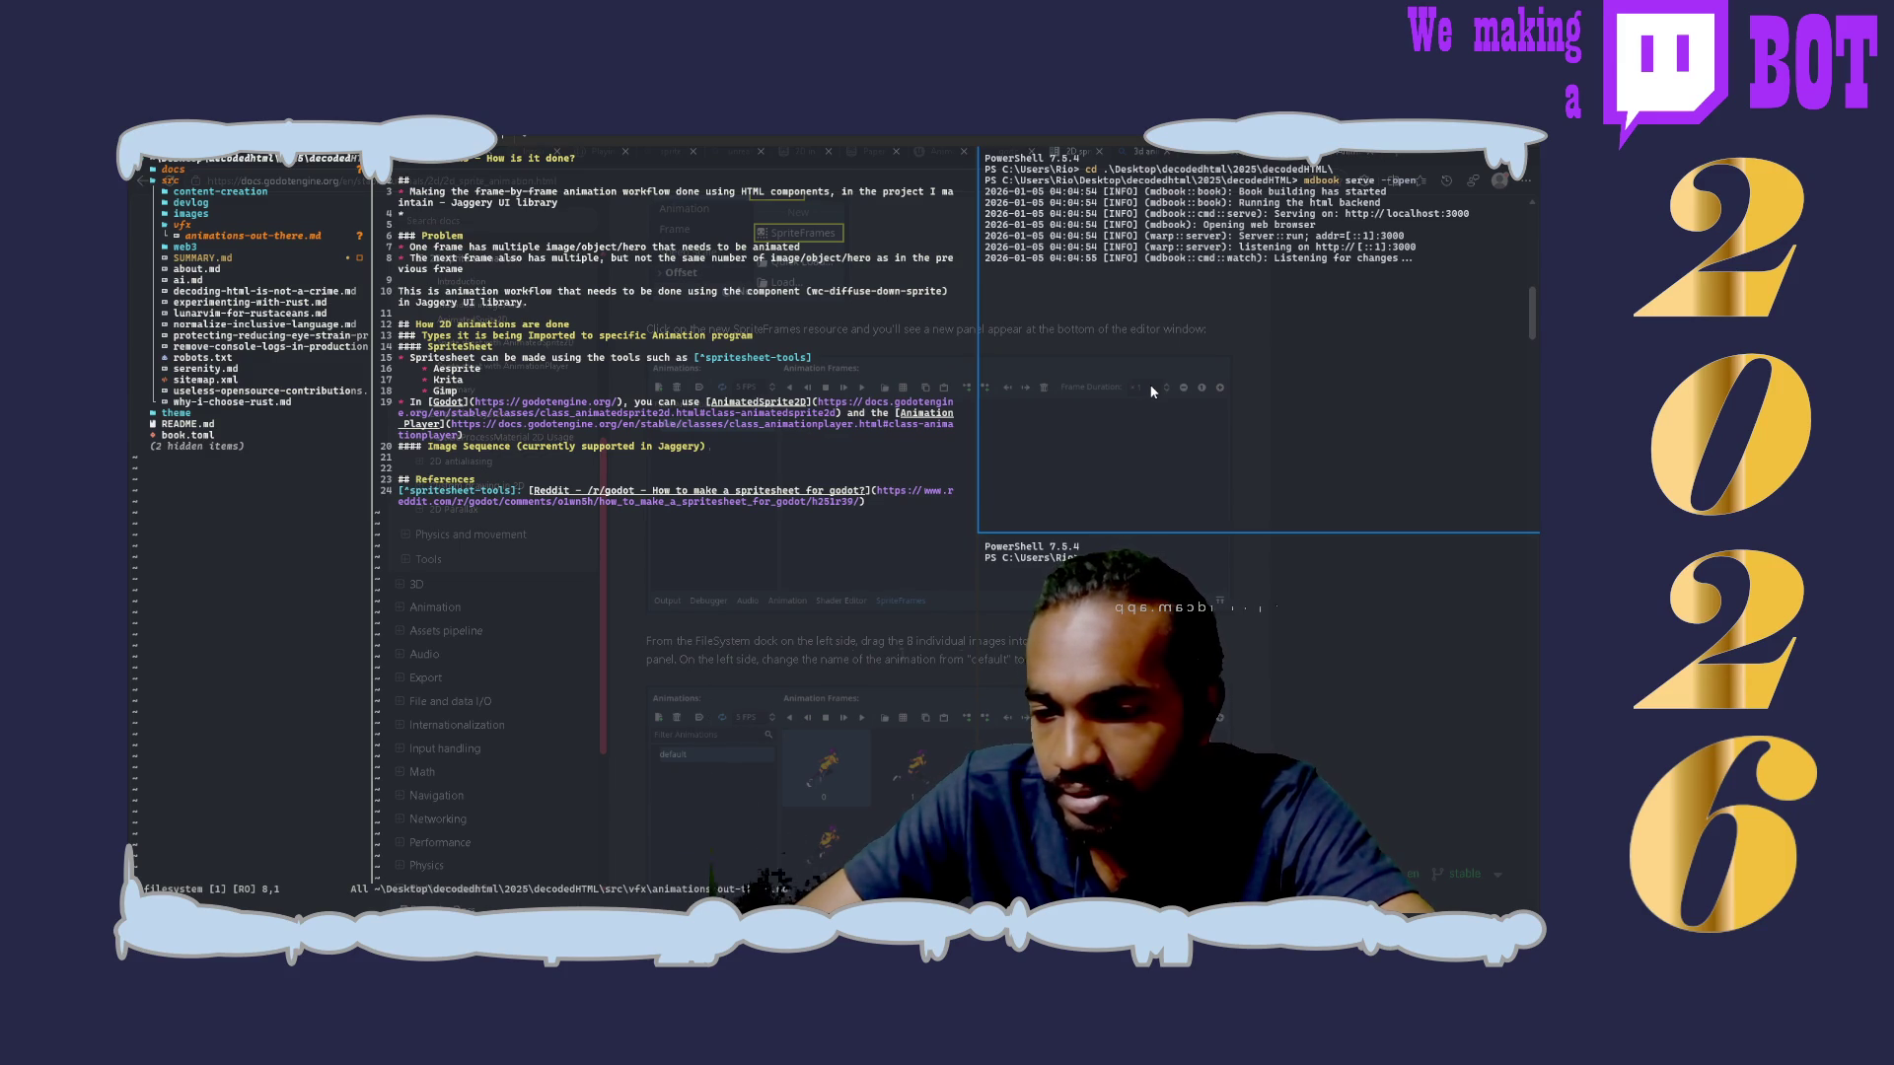
scroll(1151, 392, "down", 5)
scroll(1017, 660, "down", 1)
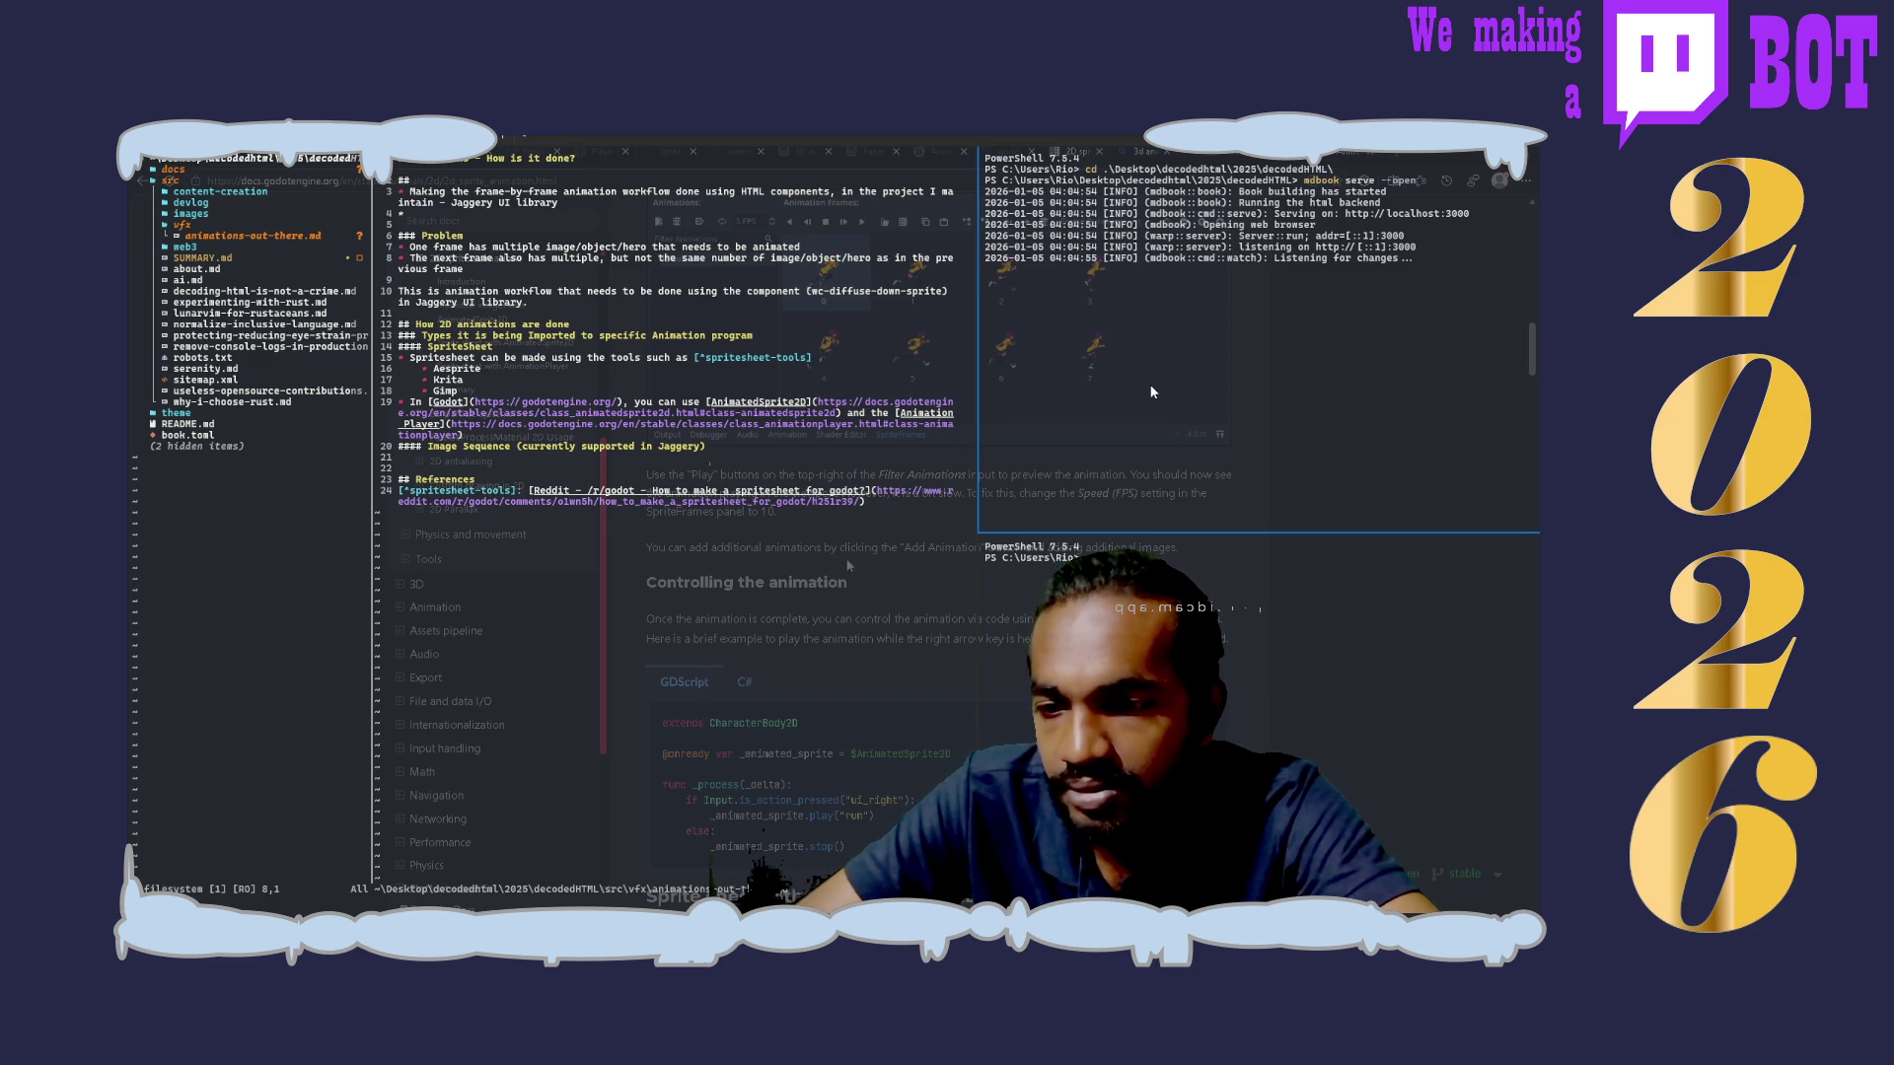
scroll(877, 614, "down", 3)
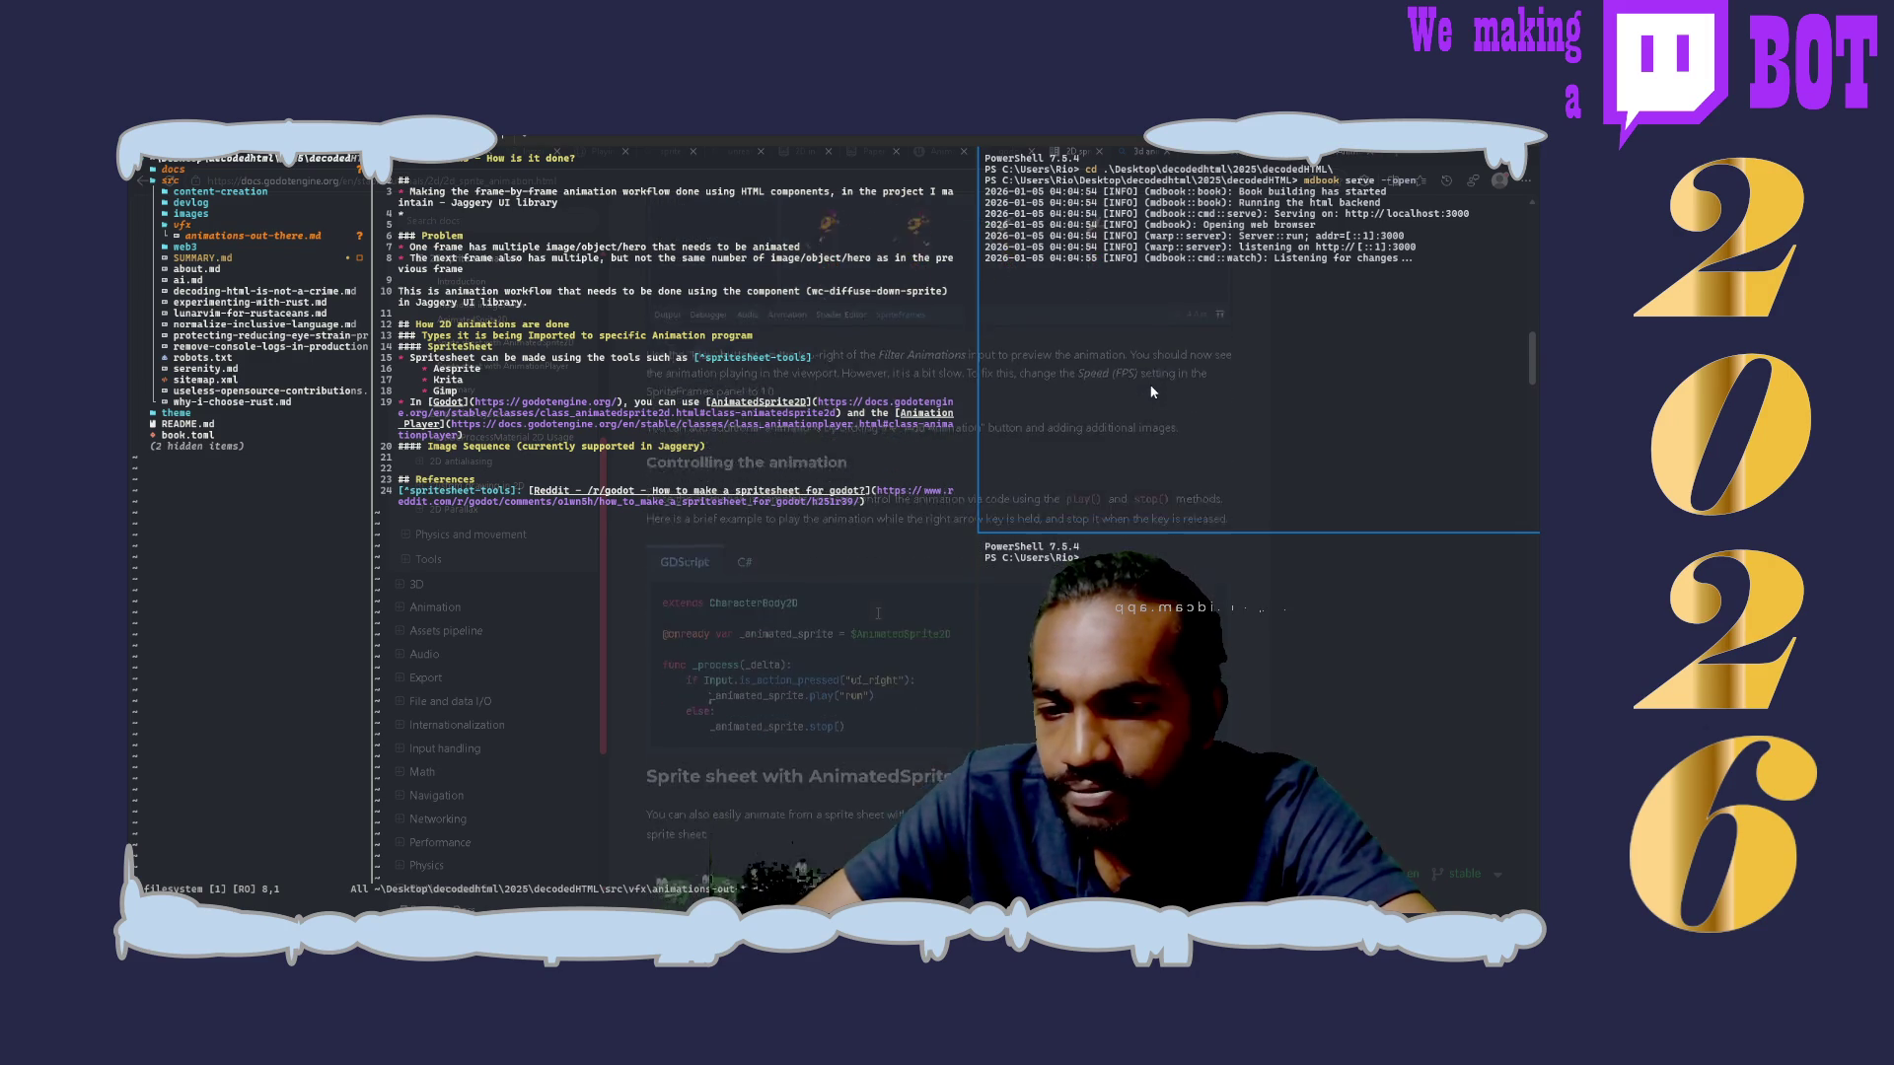
scroll(876, 616, "up", 5)
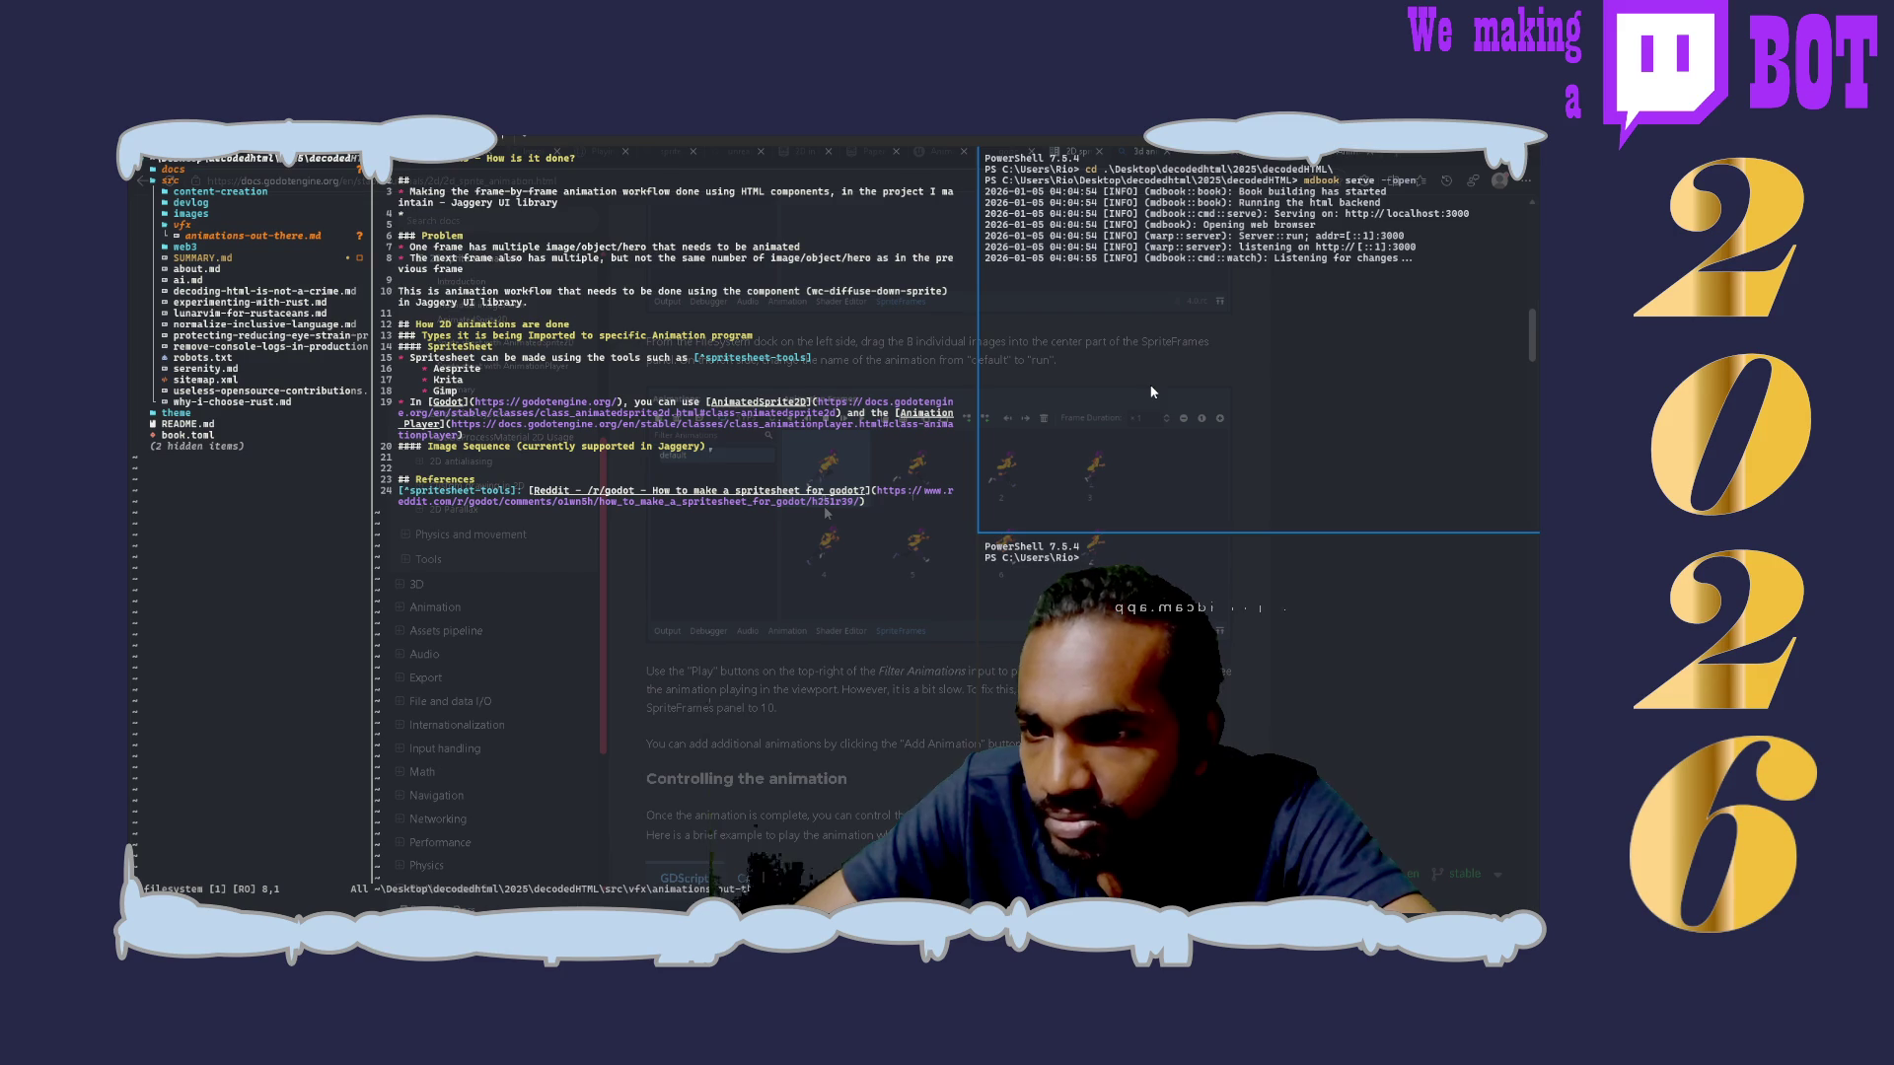
scroll(826, 513, "down", 3)
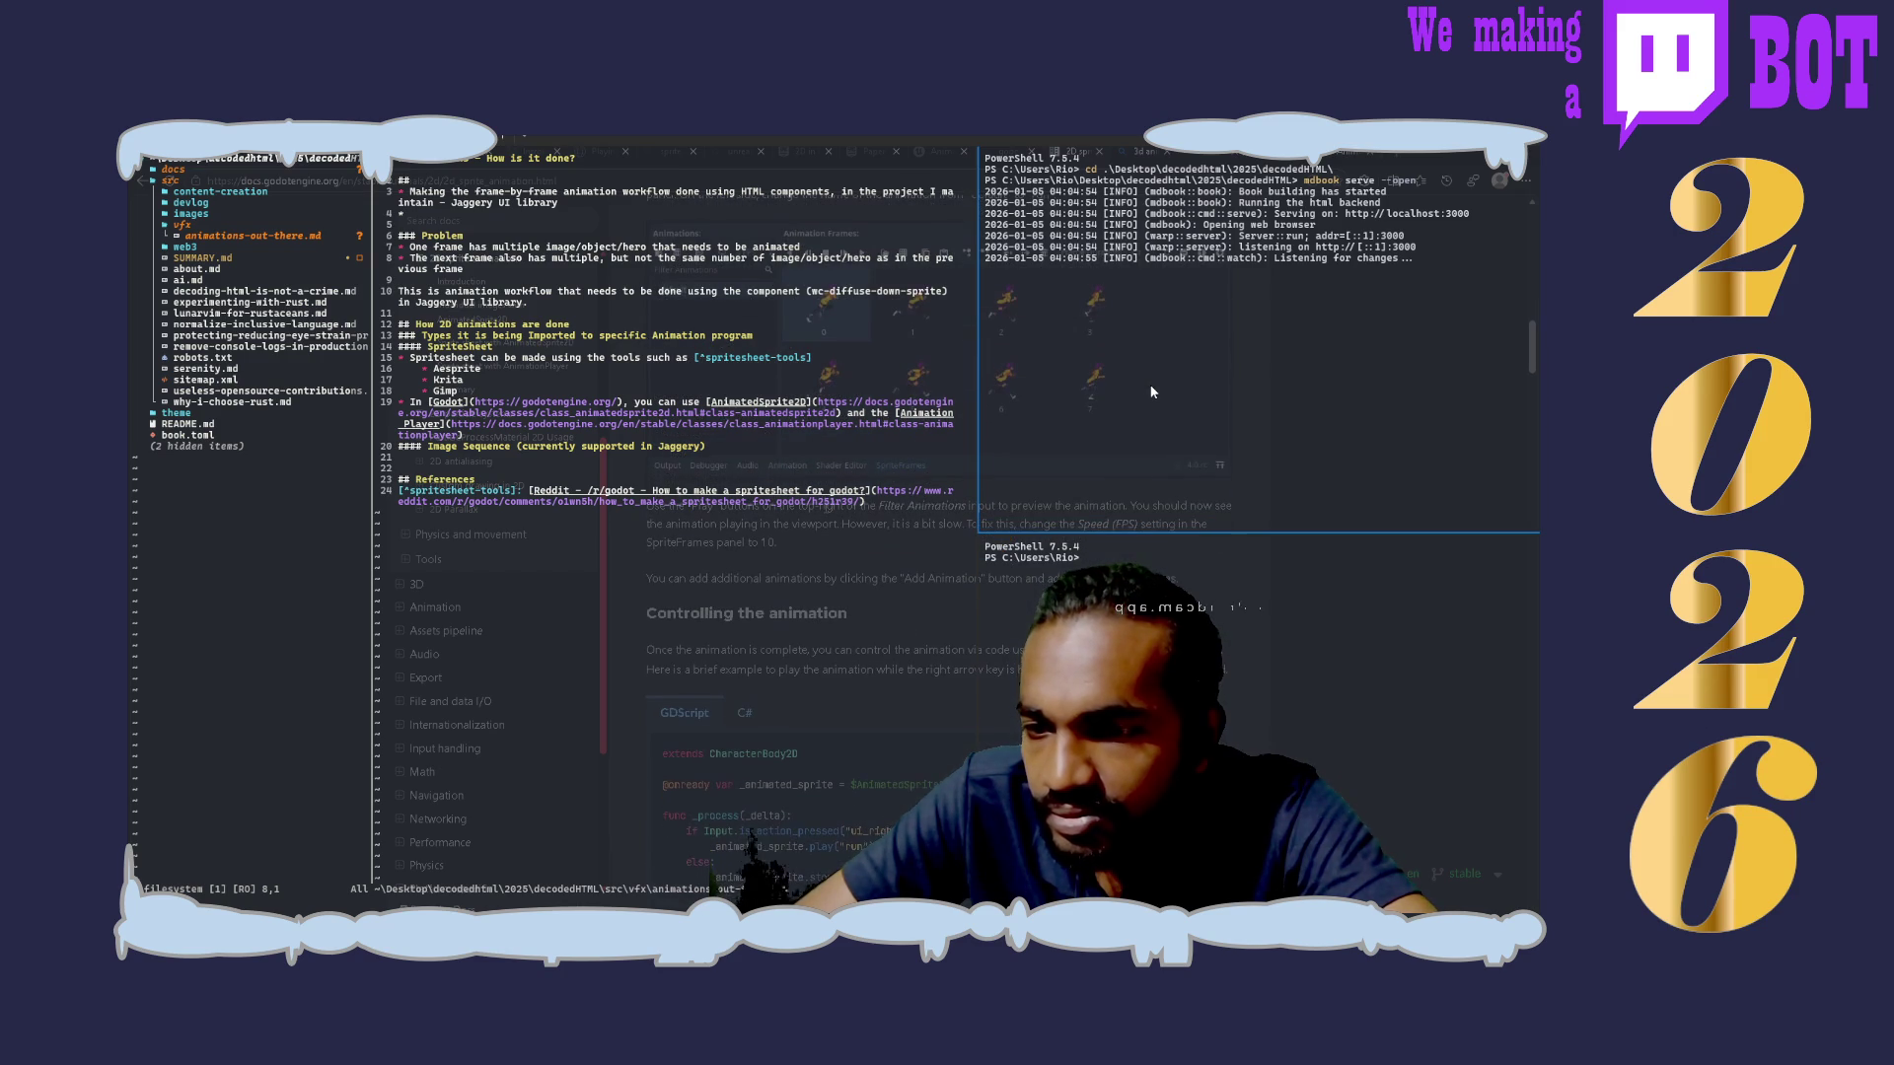
scroll(826, 513, "down", 10)
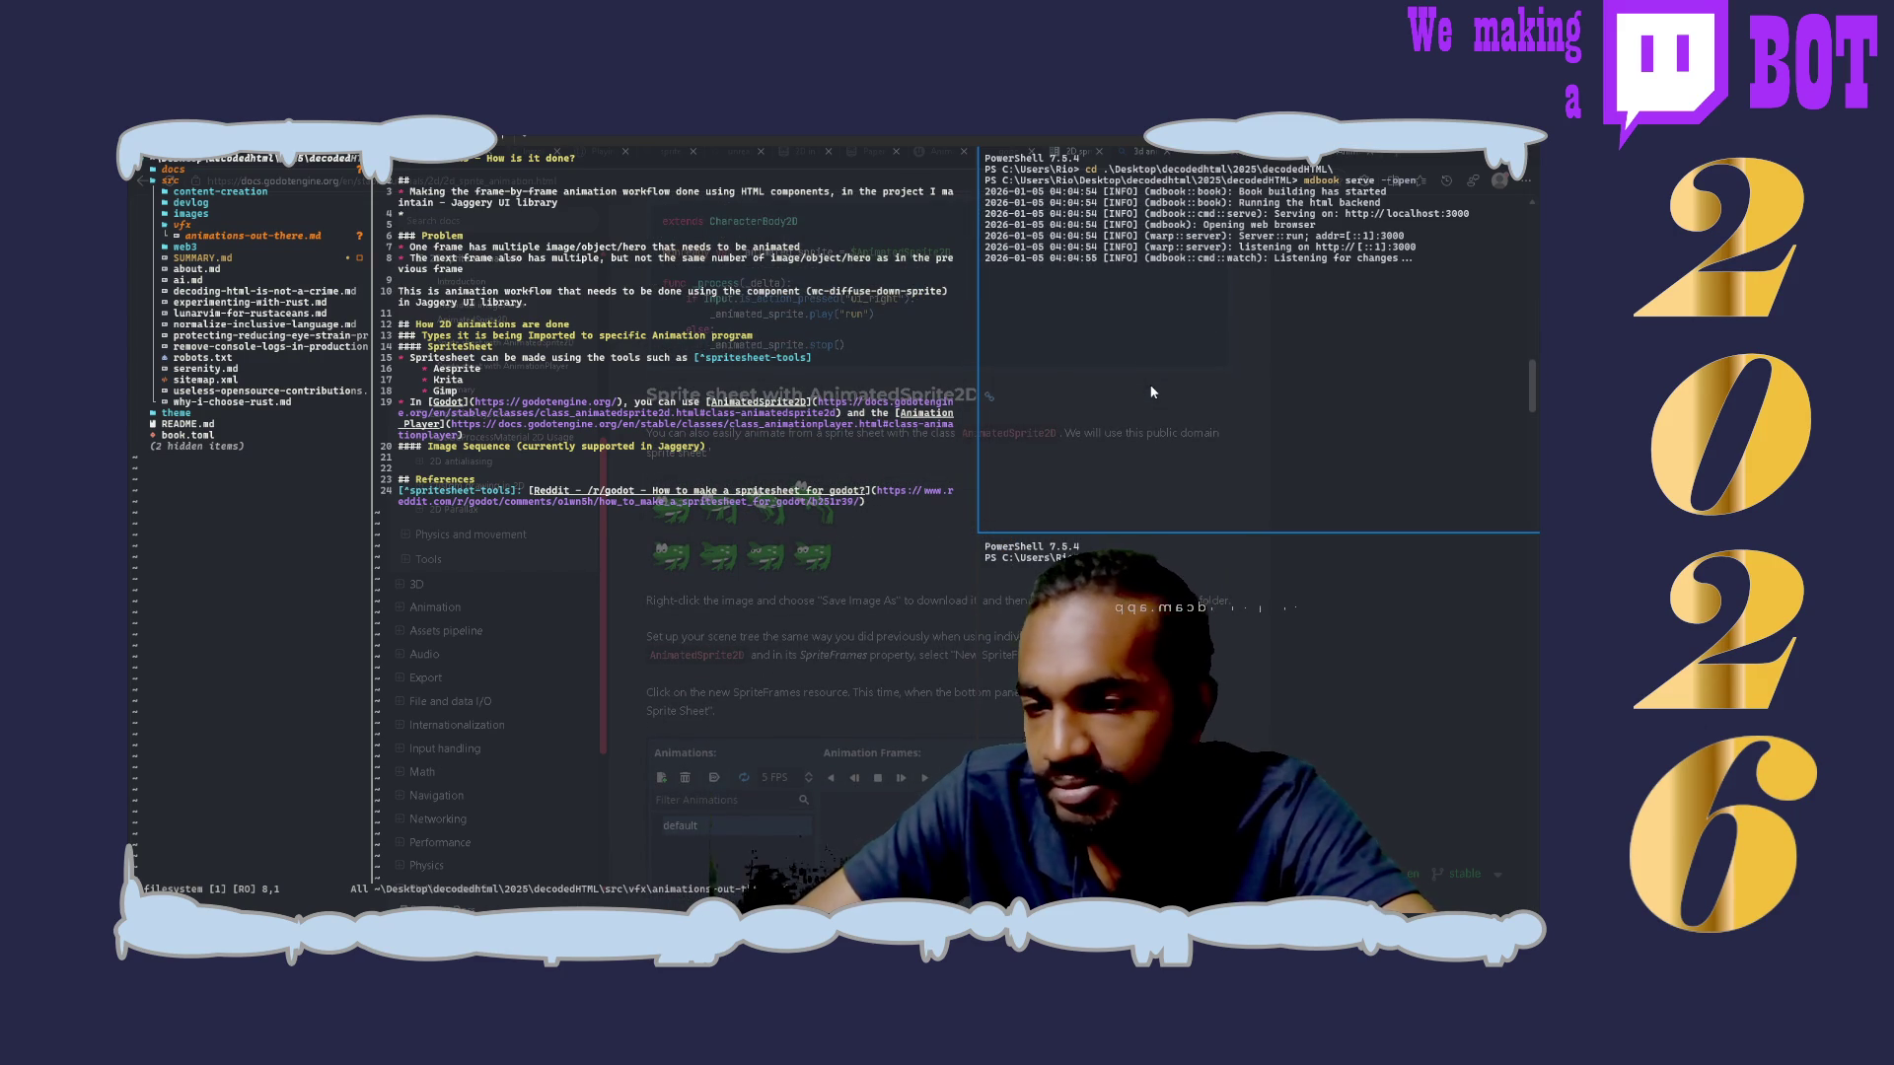
scroll(1151, 392, "up", 5)
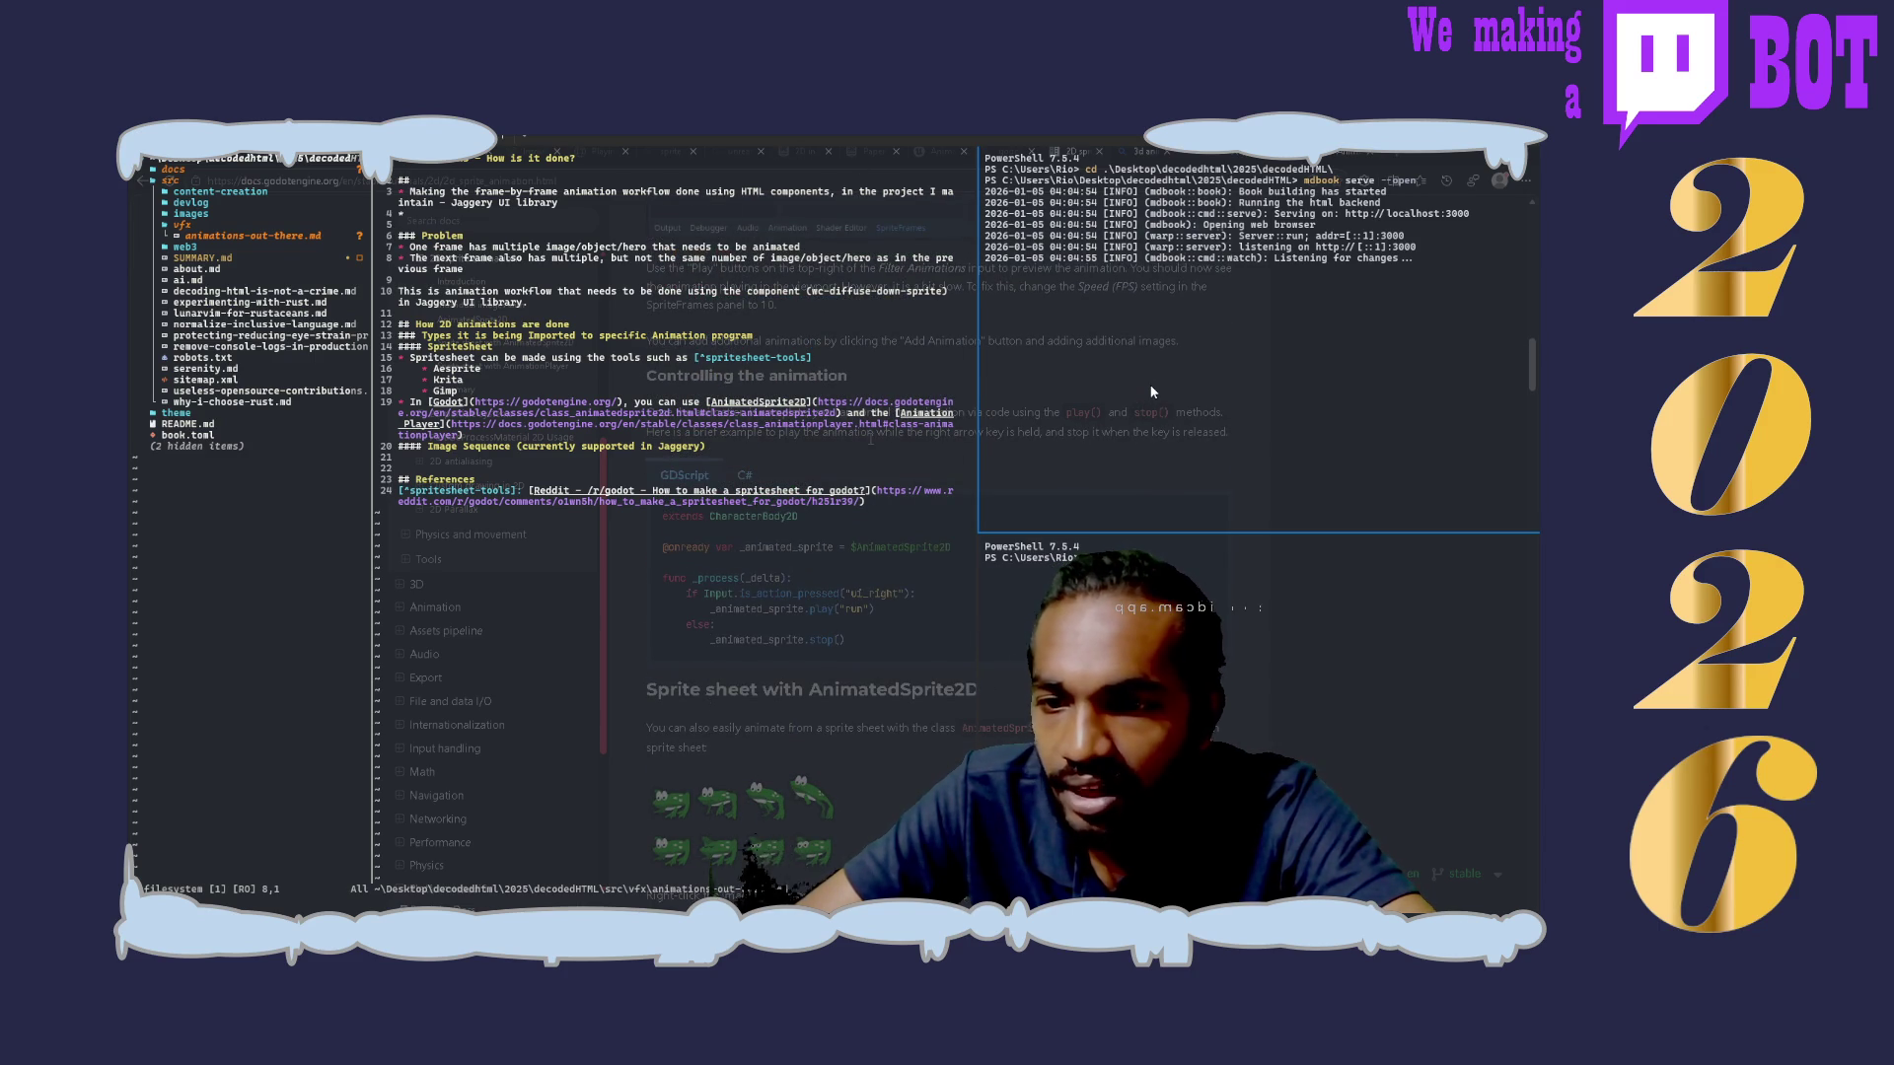
scroll(1151, 392, "down", 5)
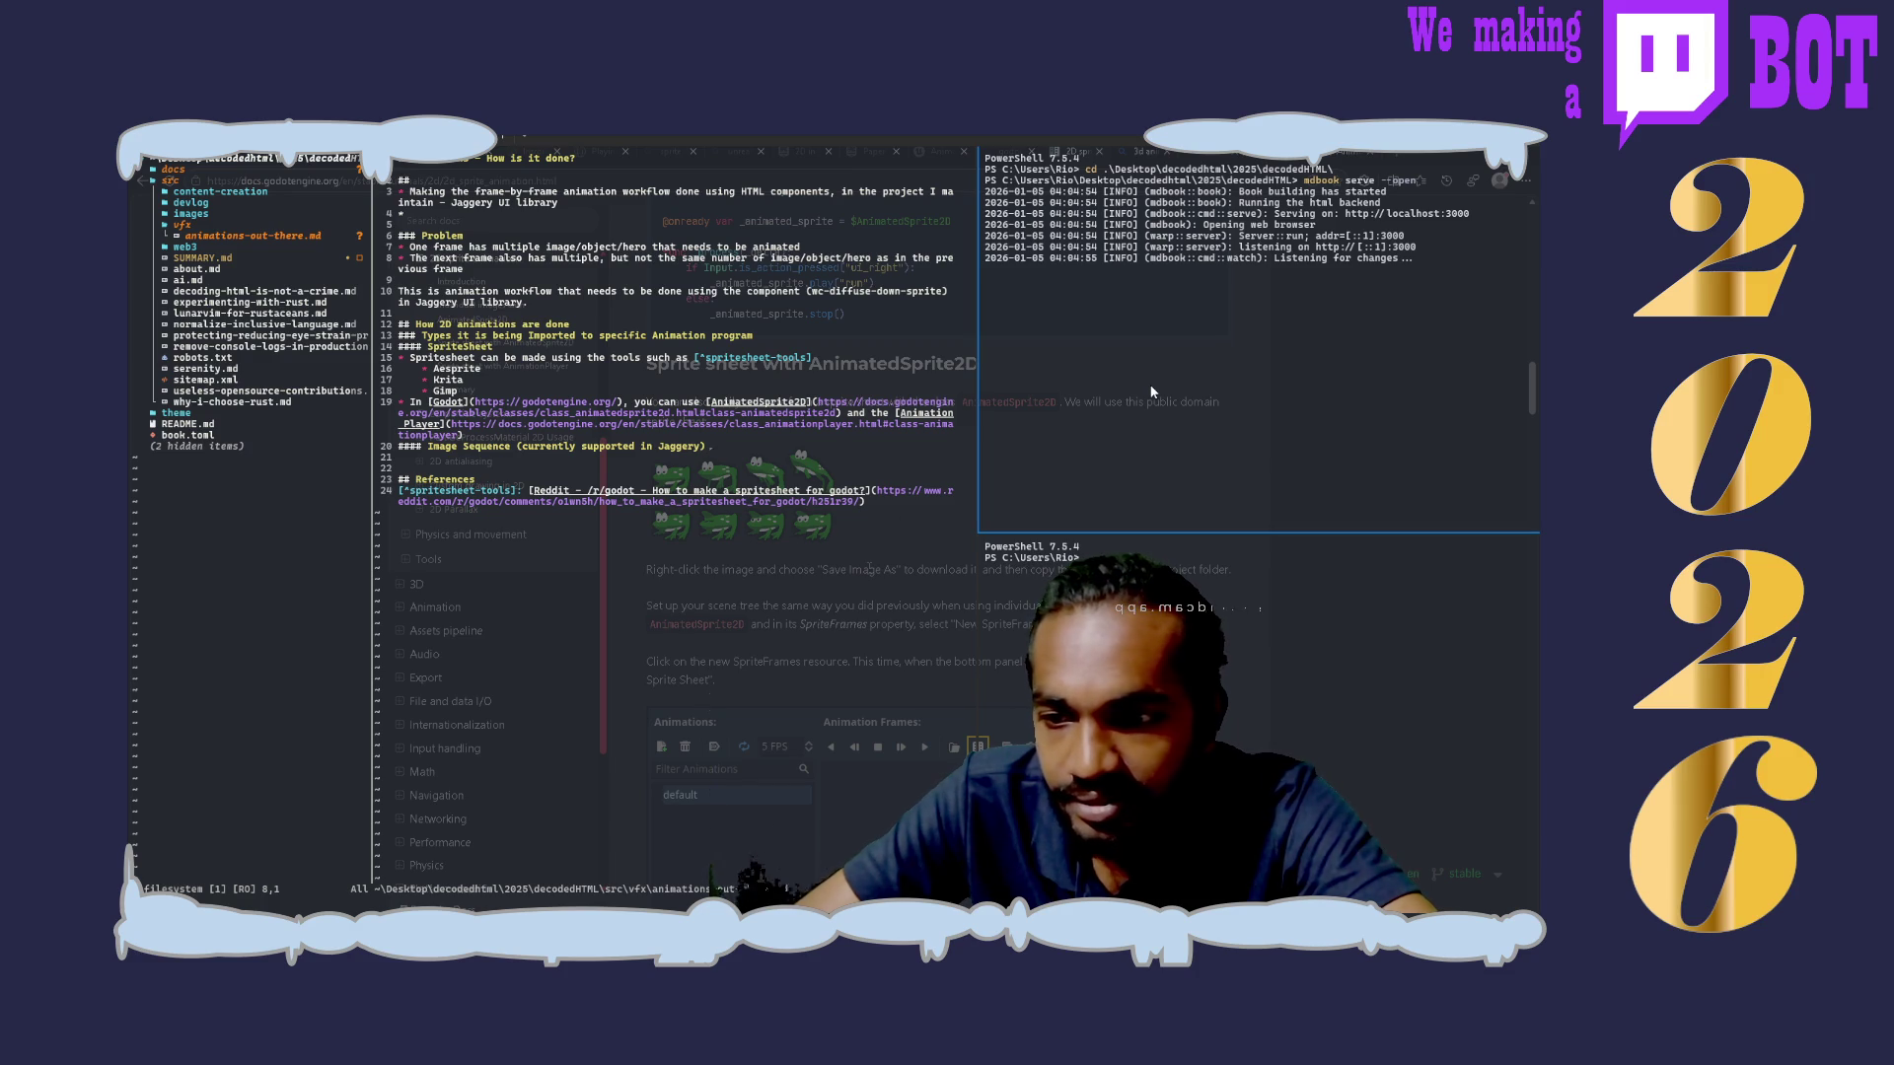
scroll(868, 568, "down", 2)
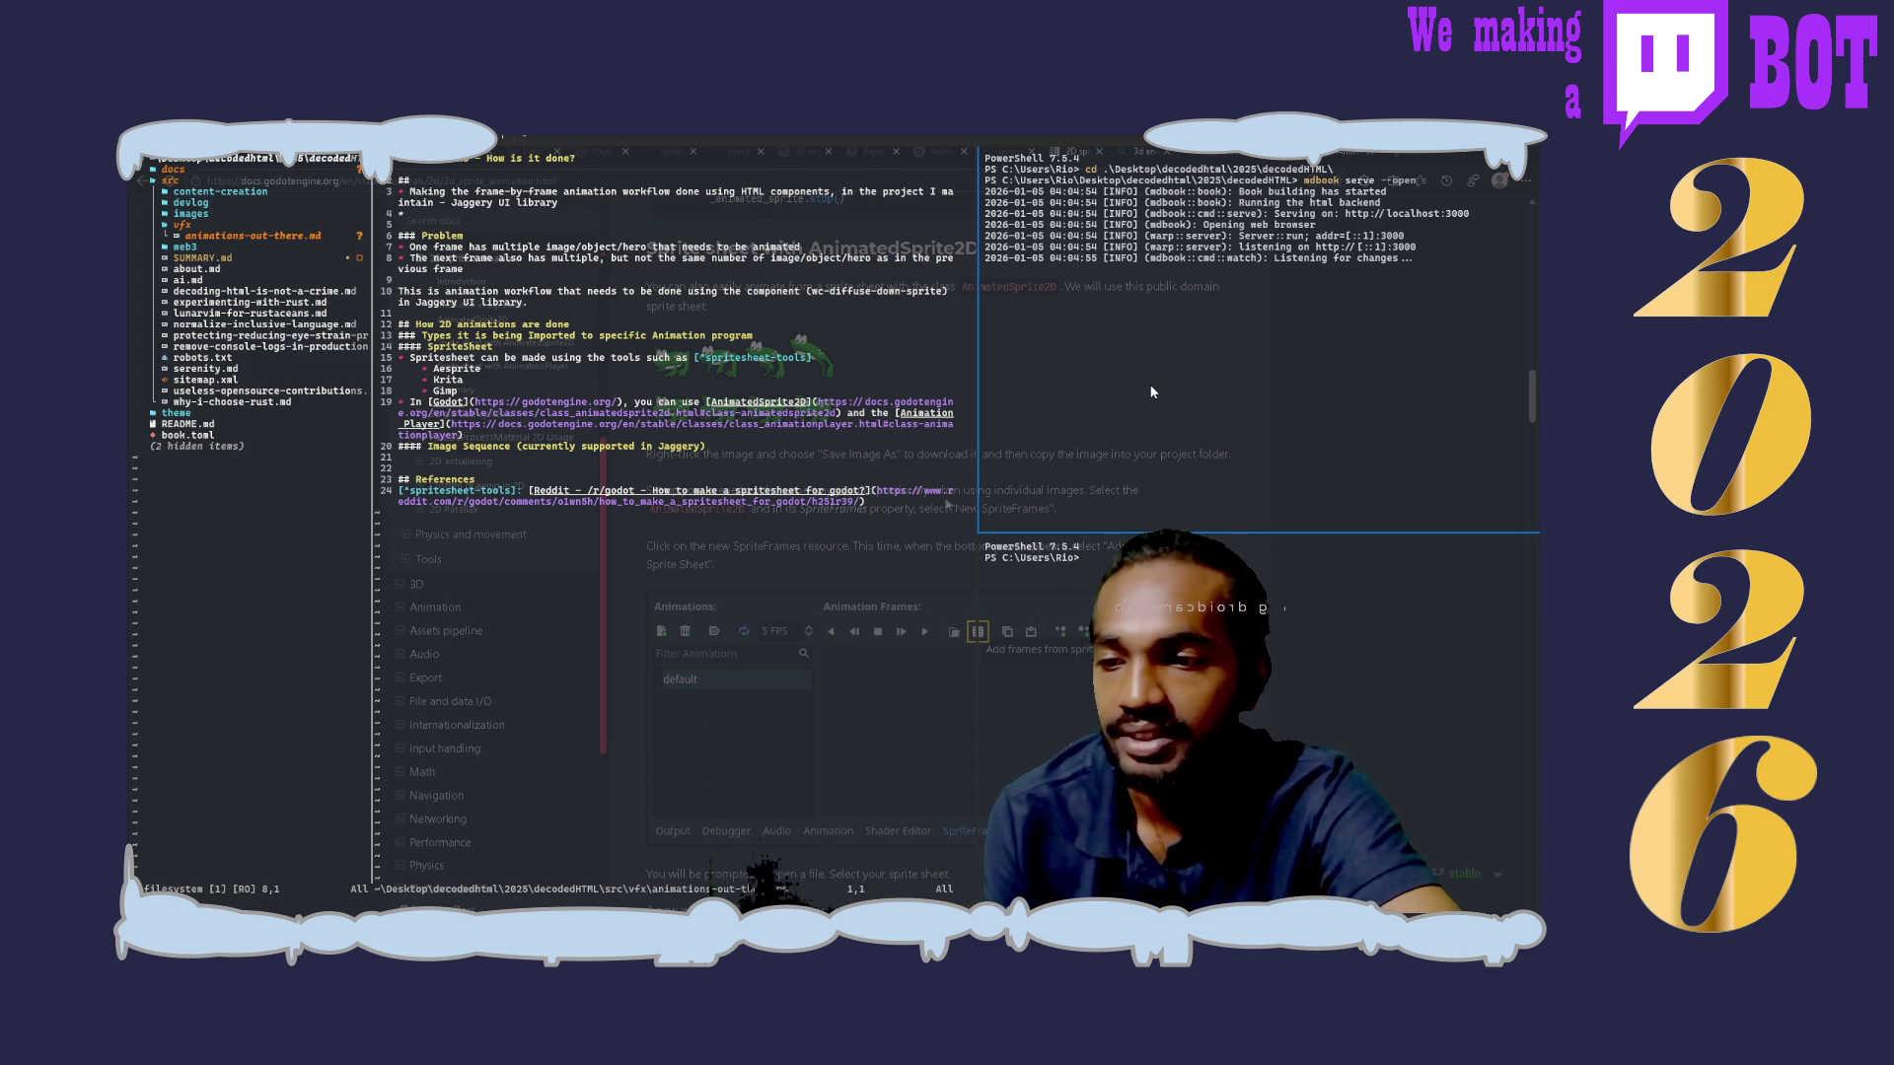
scroll(1062, 657, "up", 1)
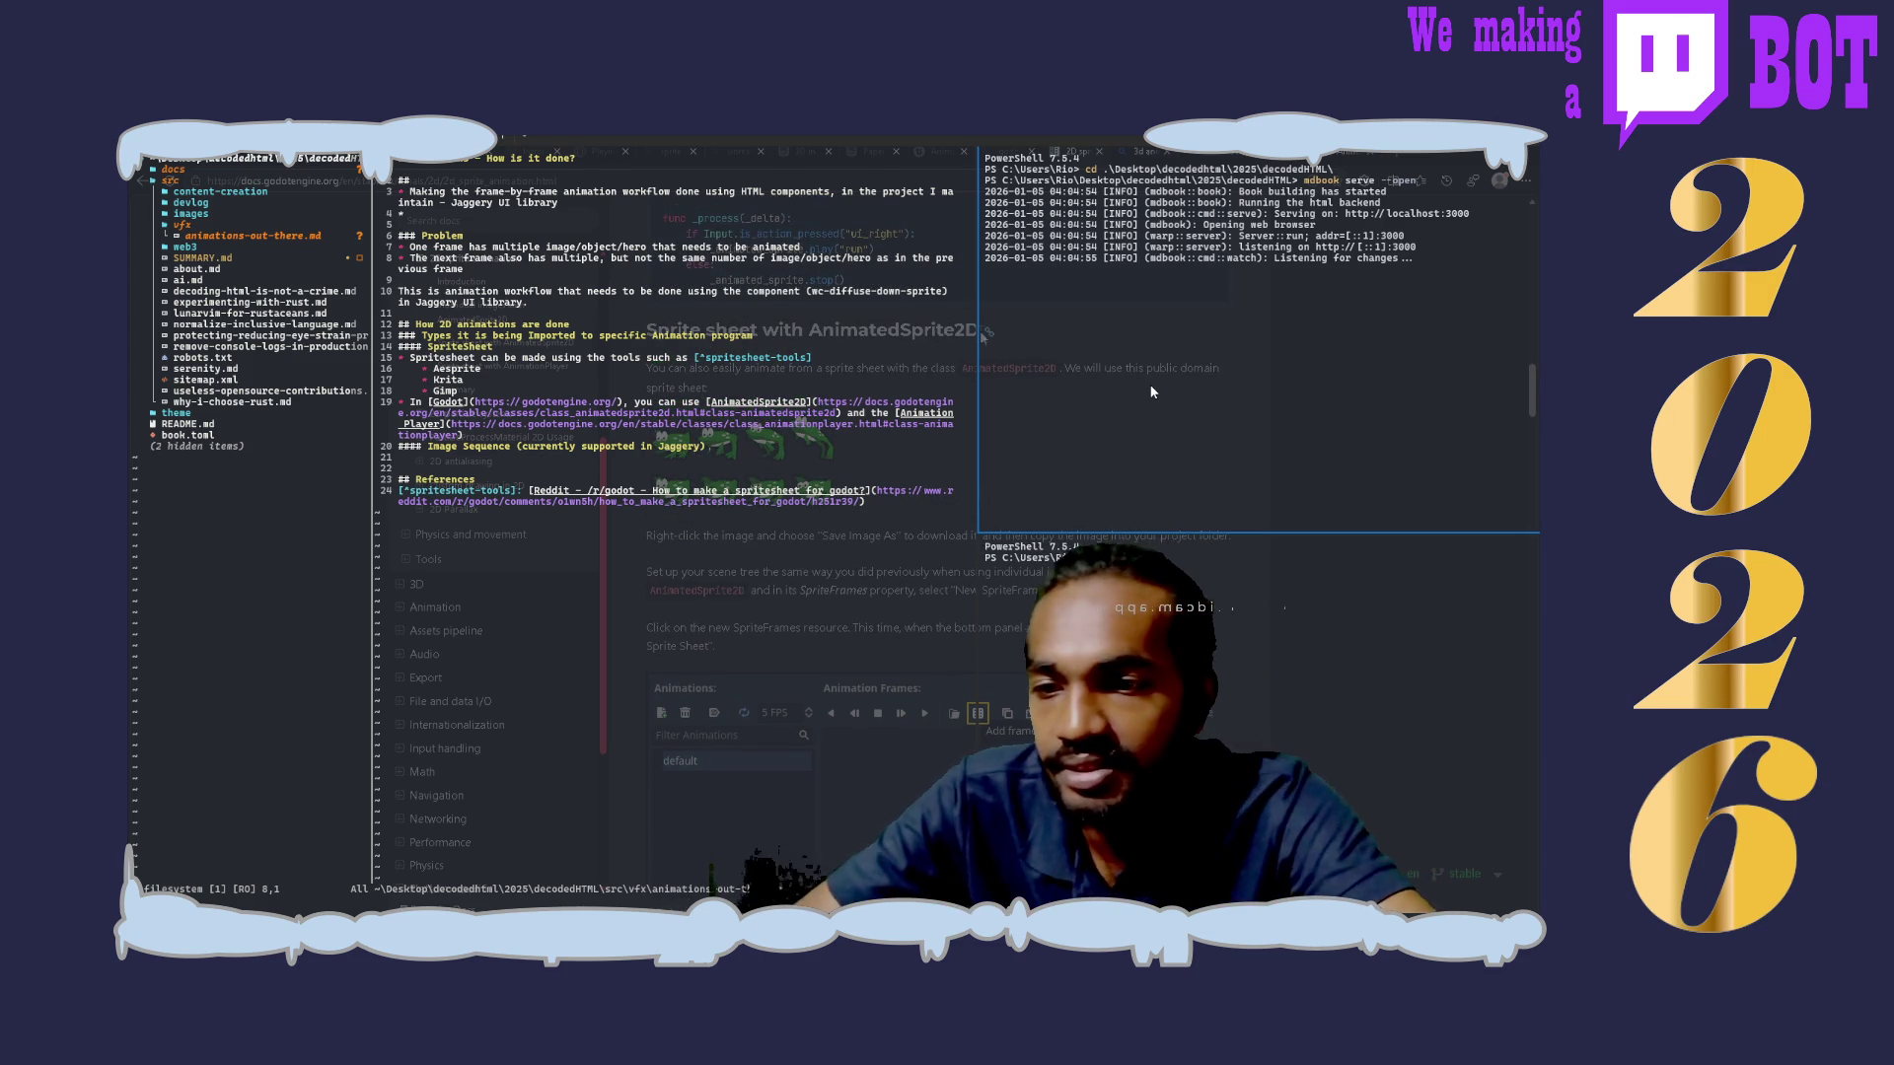
scroll(994, 345, "down", 2)
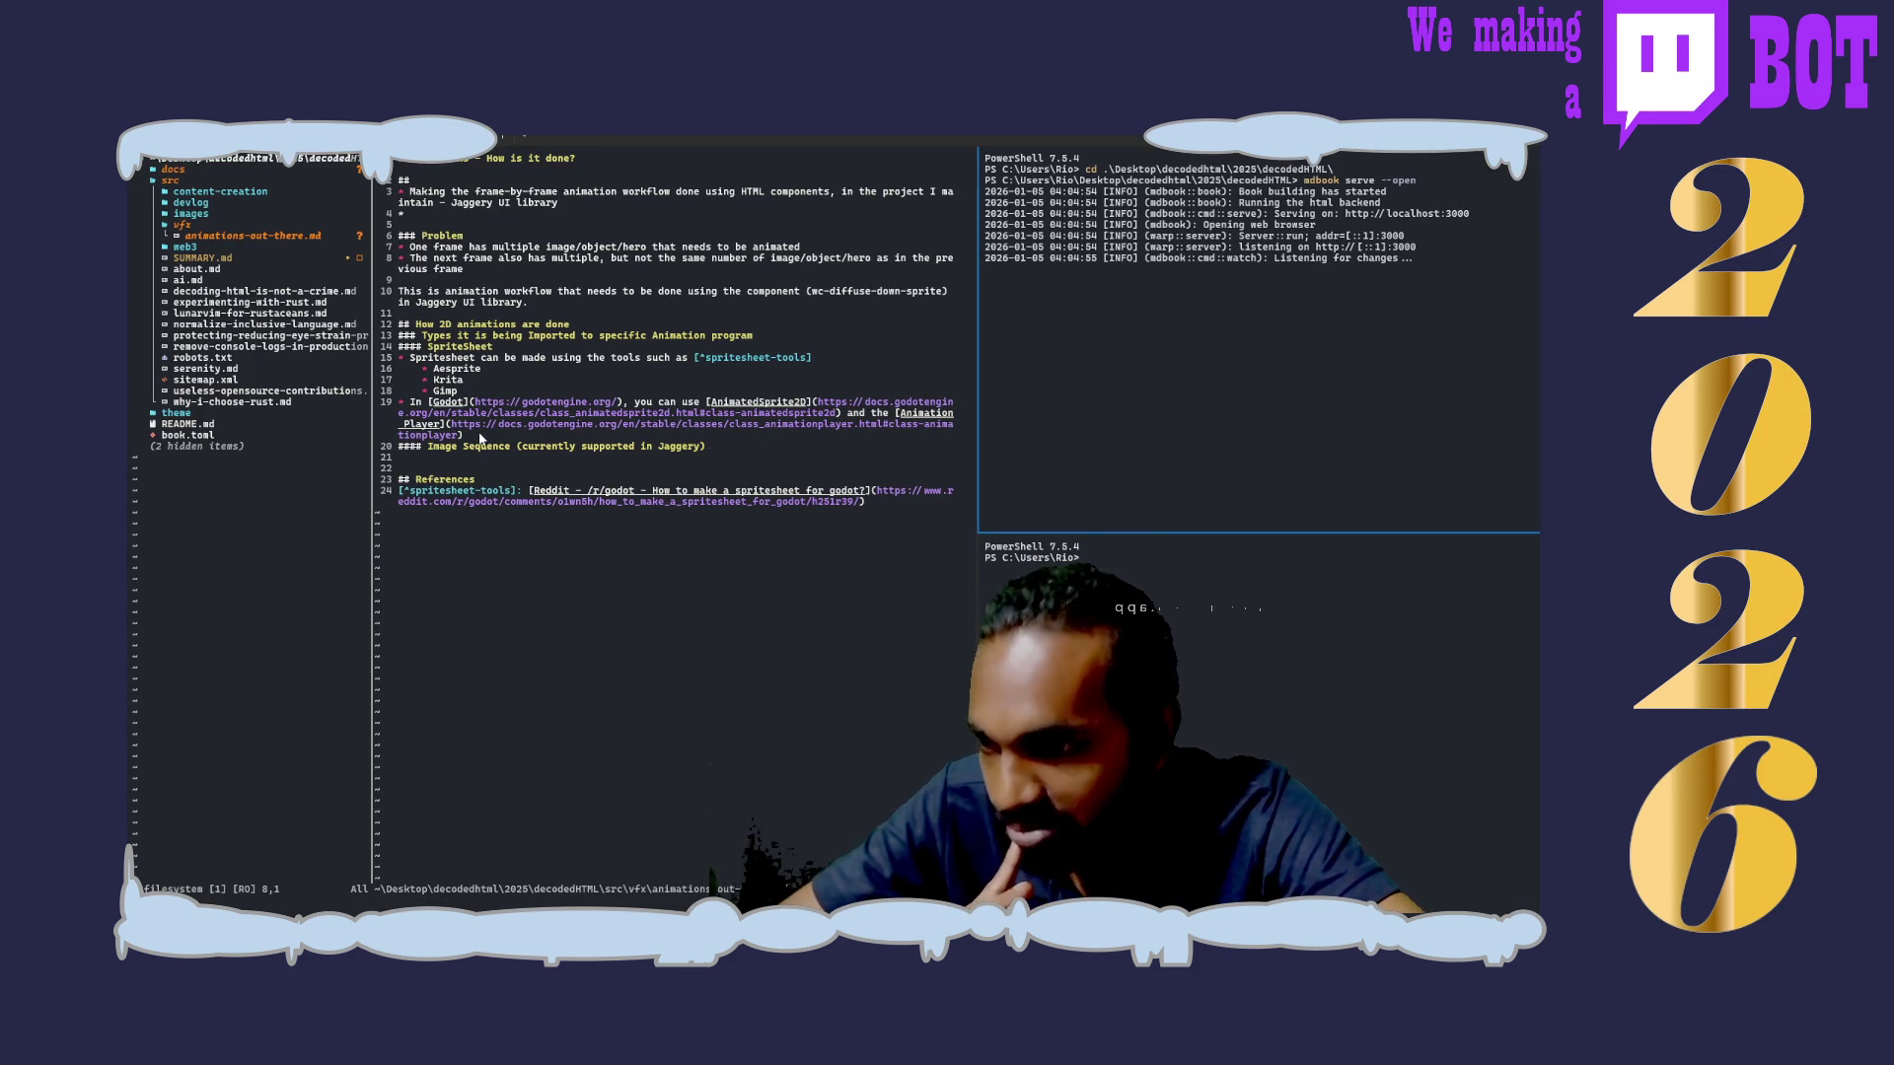
Step: Extend line 20 with 'can import the different frames as individual images or as a spritesheet'
left_click(481, 437)
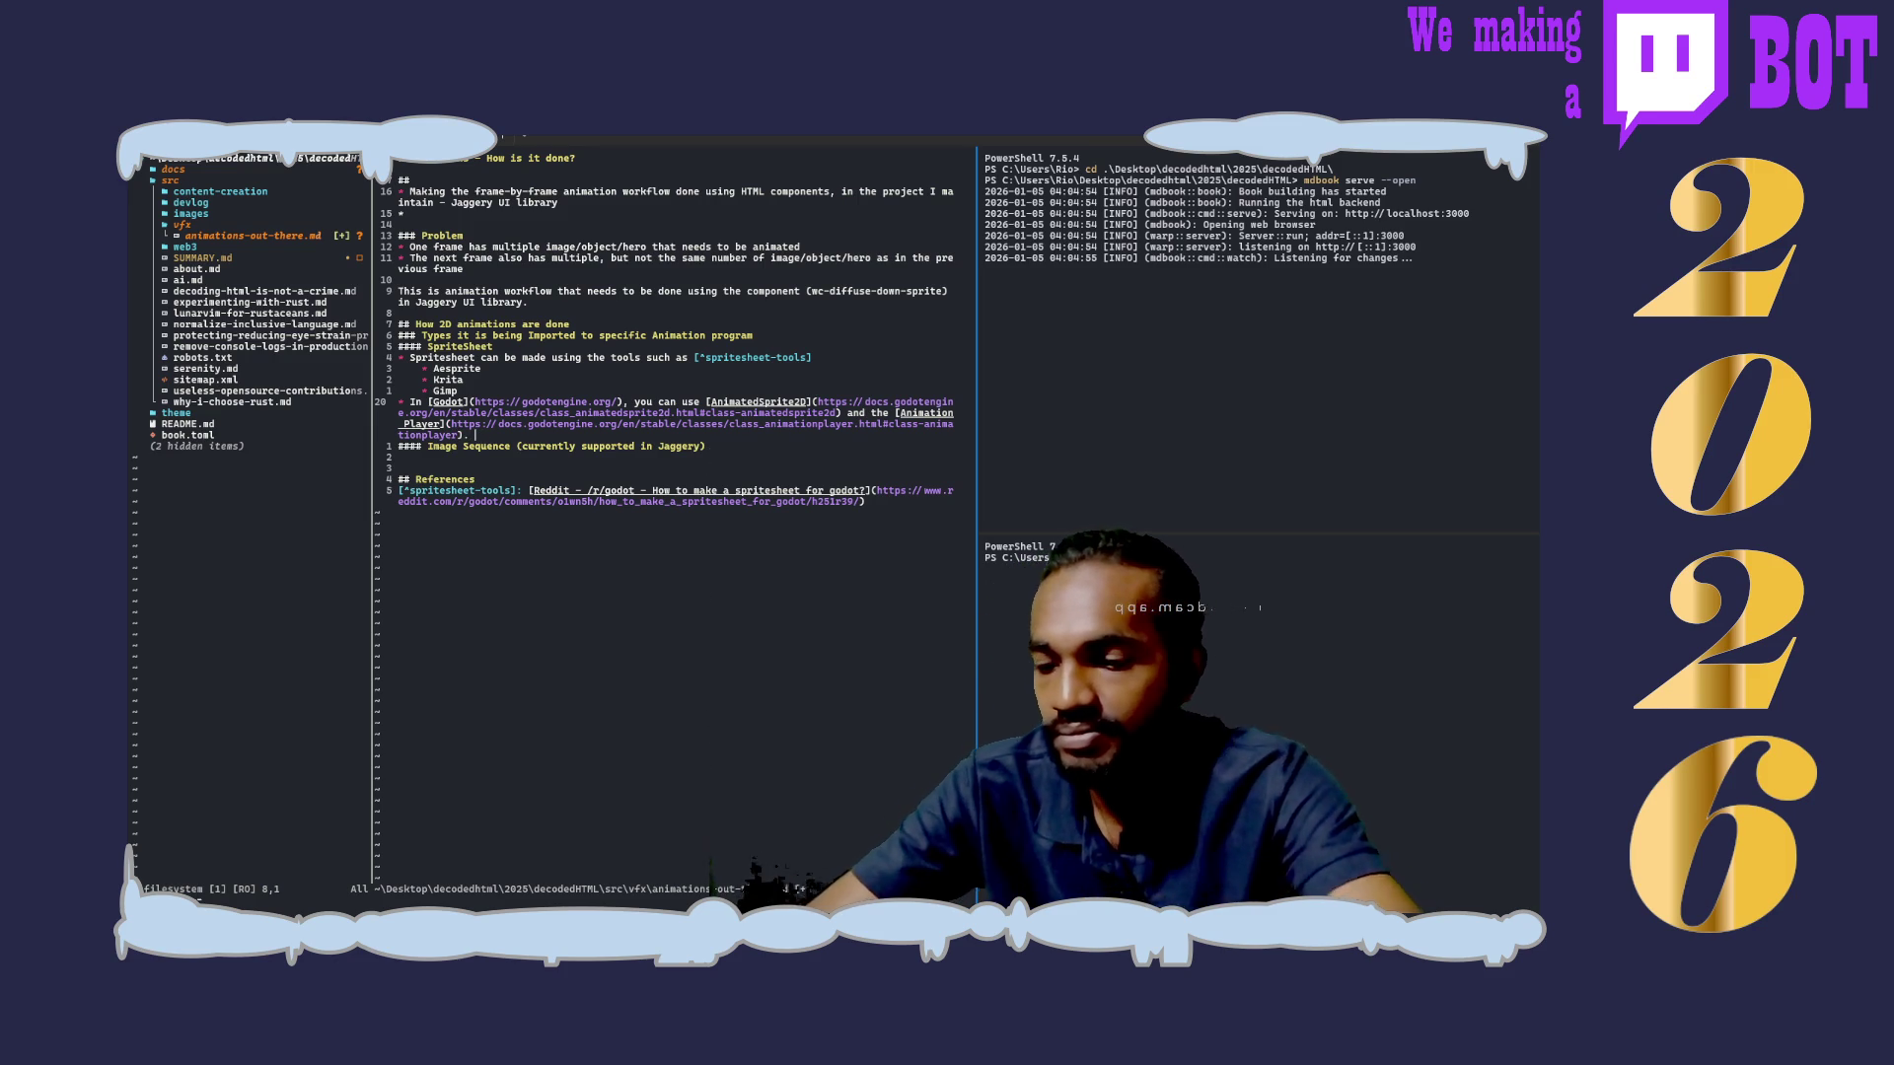
type(". You")
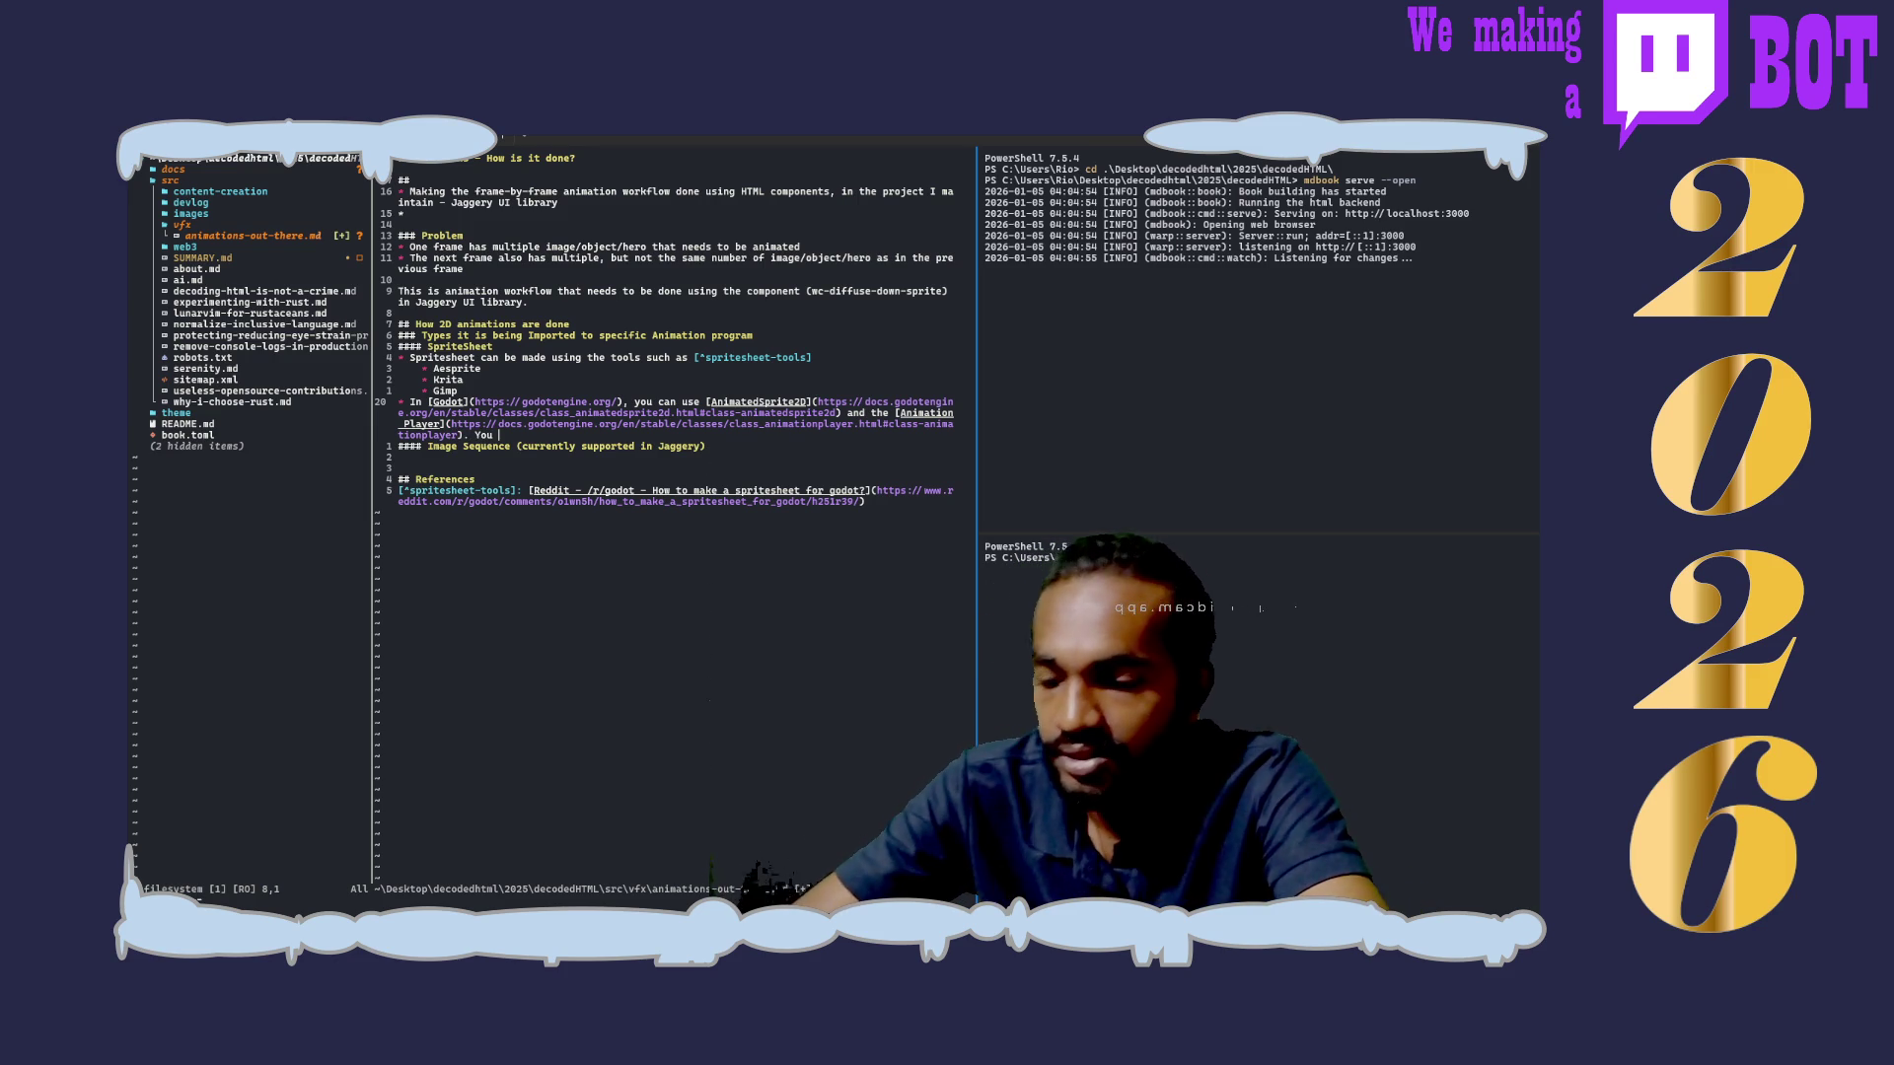
type("can import th")
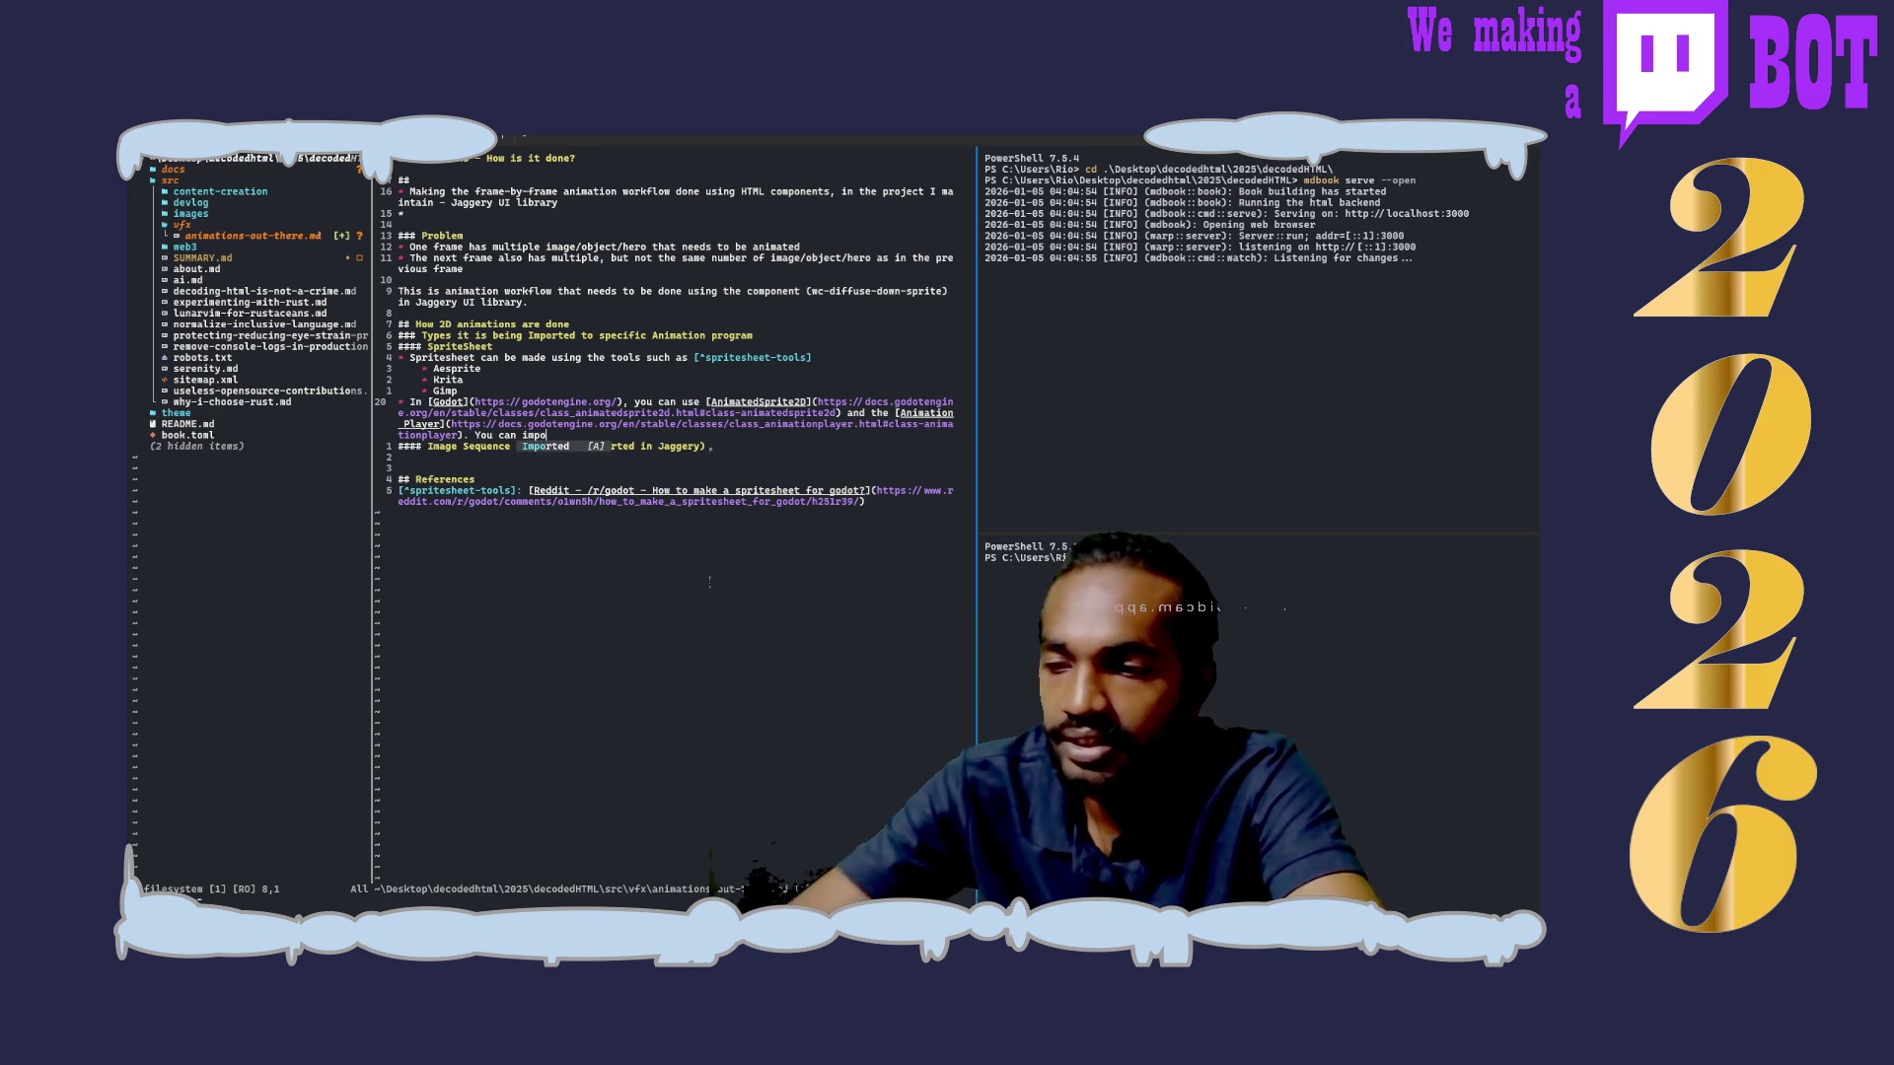
type("e ")
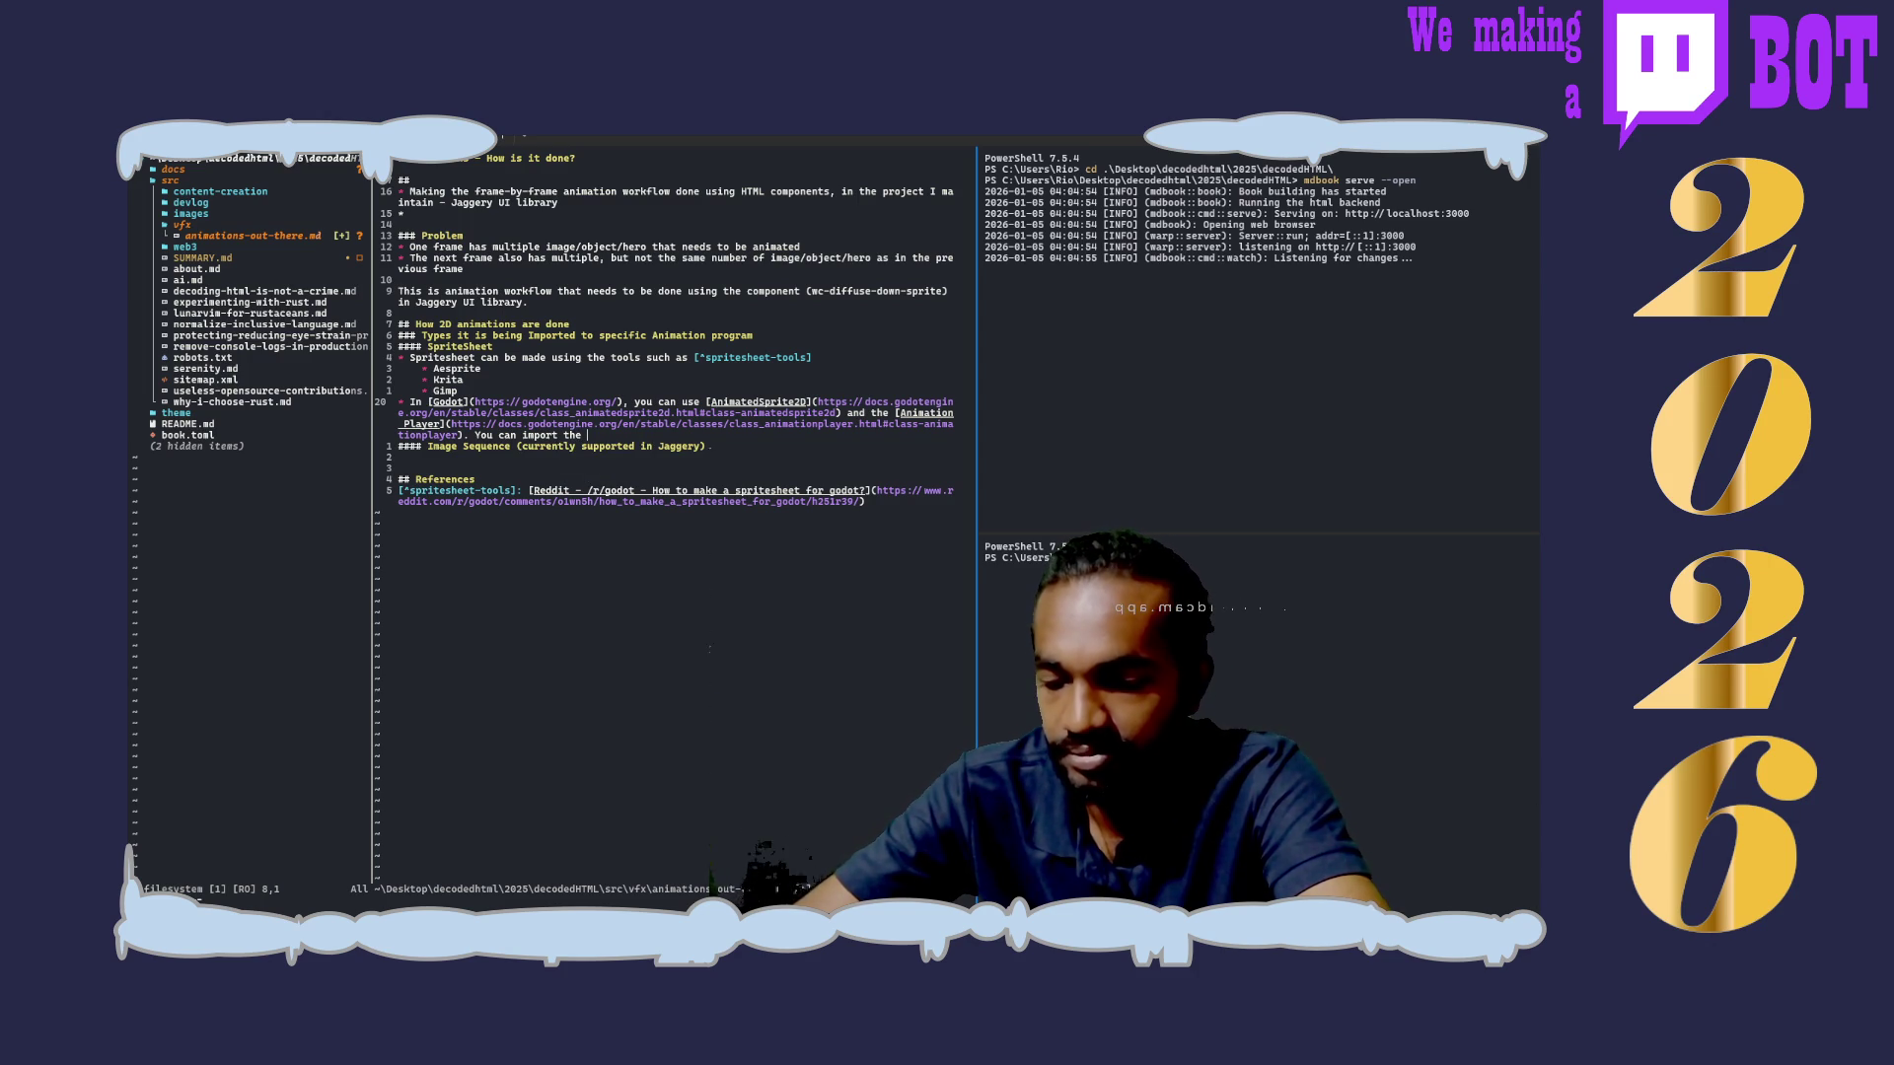
type("different frames as indiv")
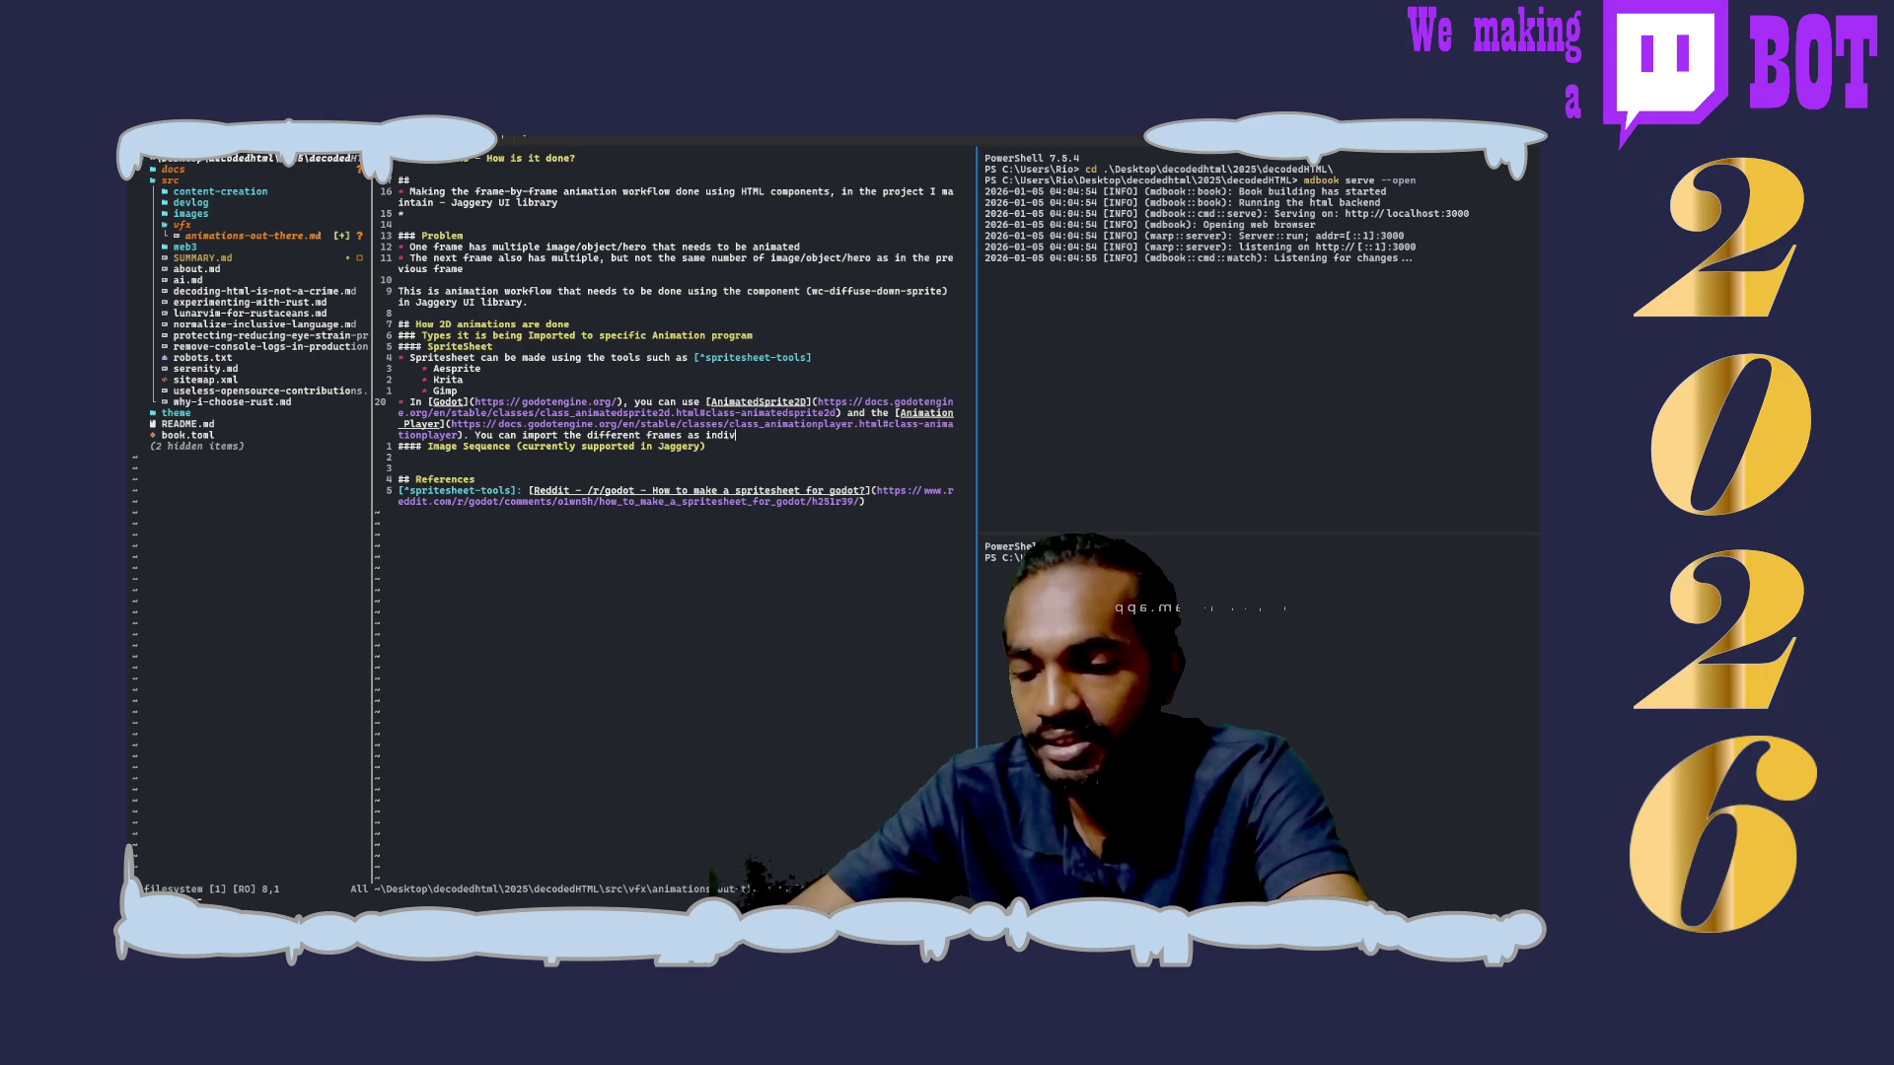
type("idual images or ")
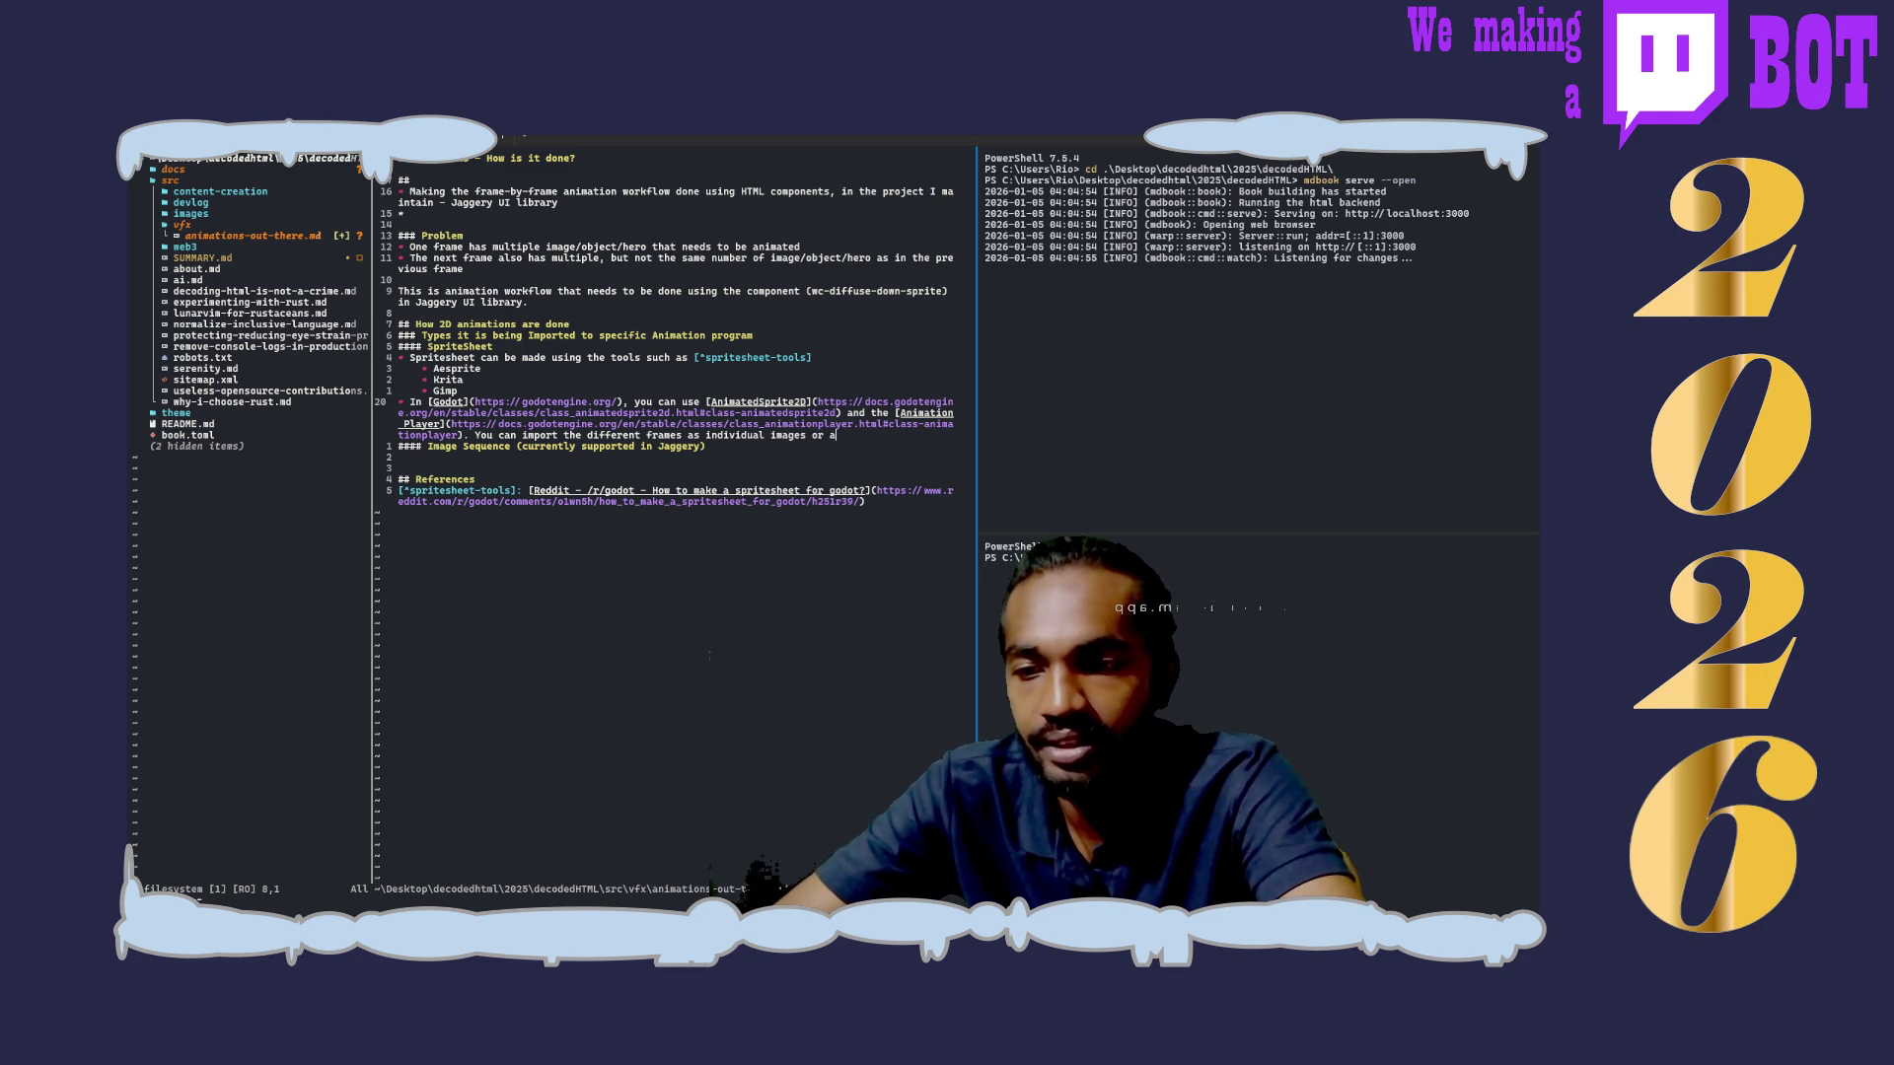
type("as a spri")
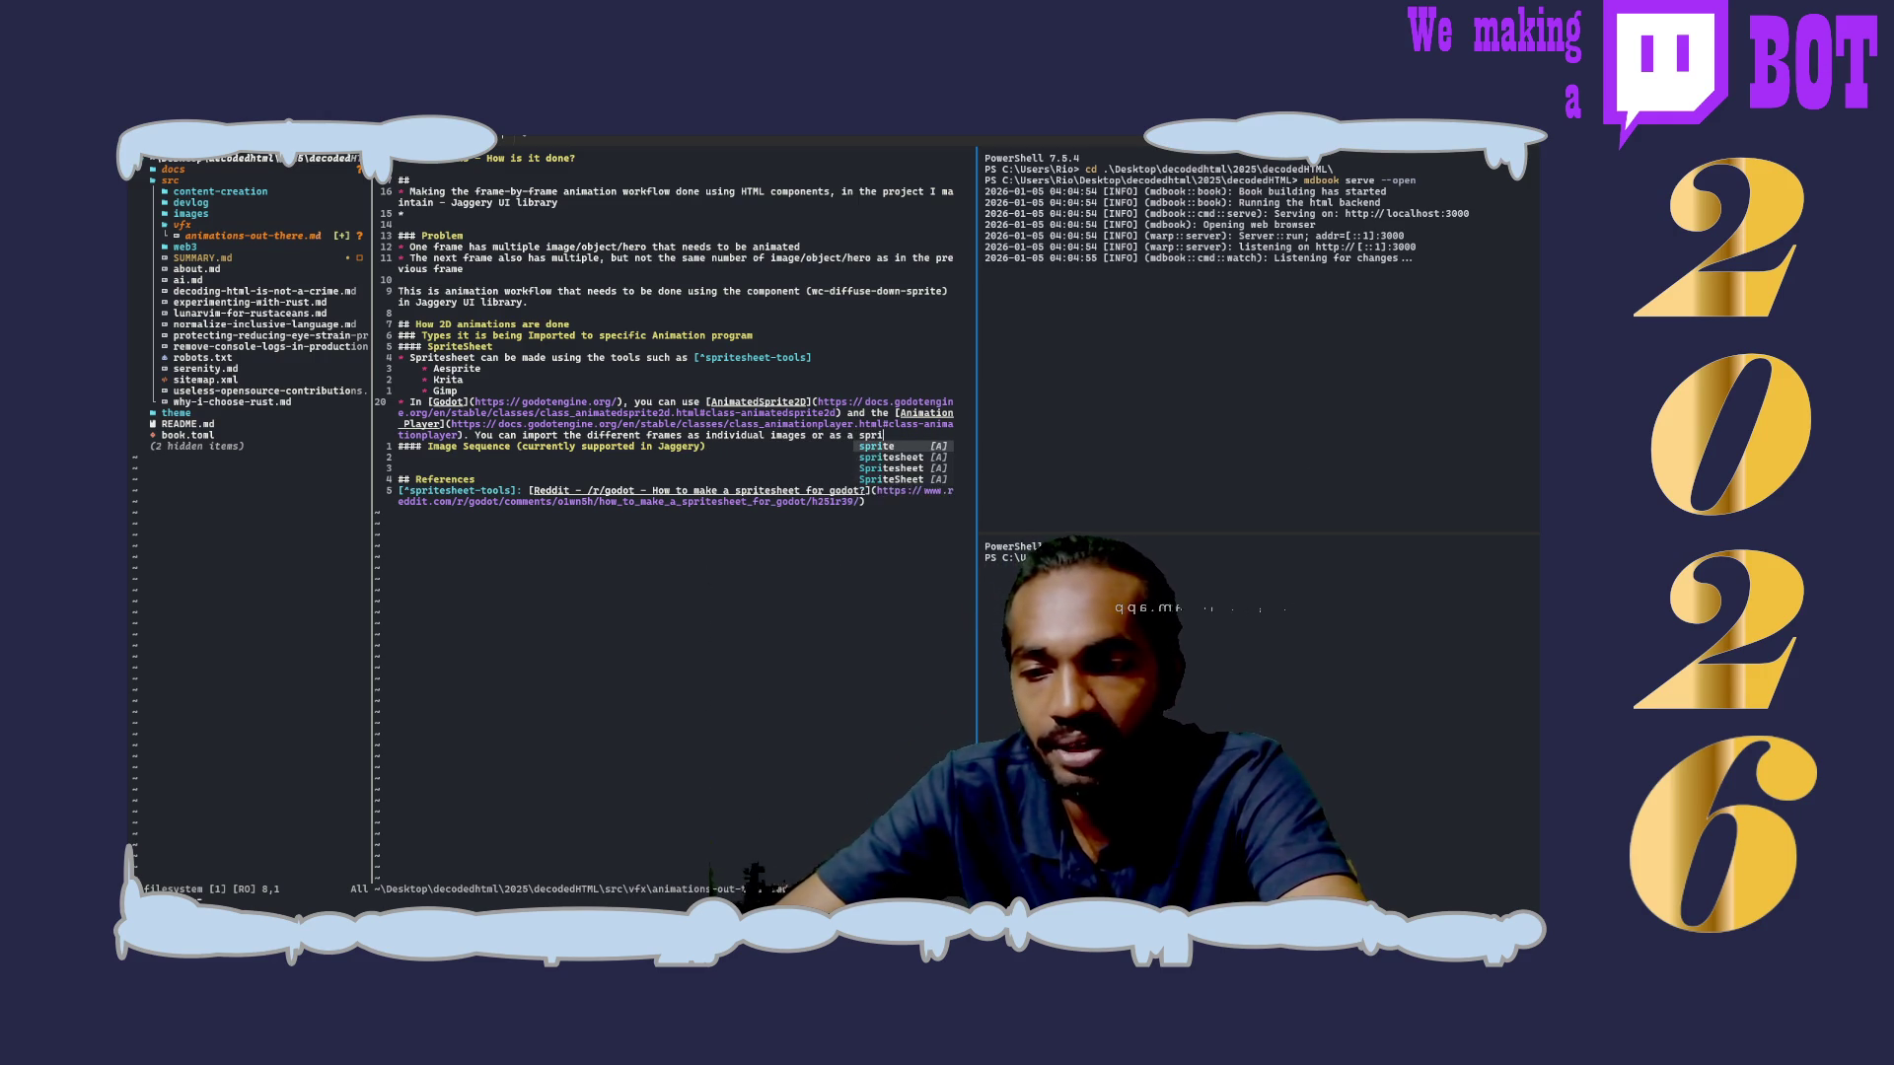
type("tesheet")
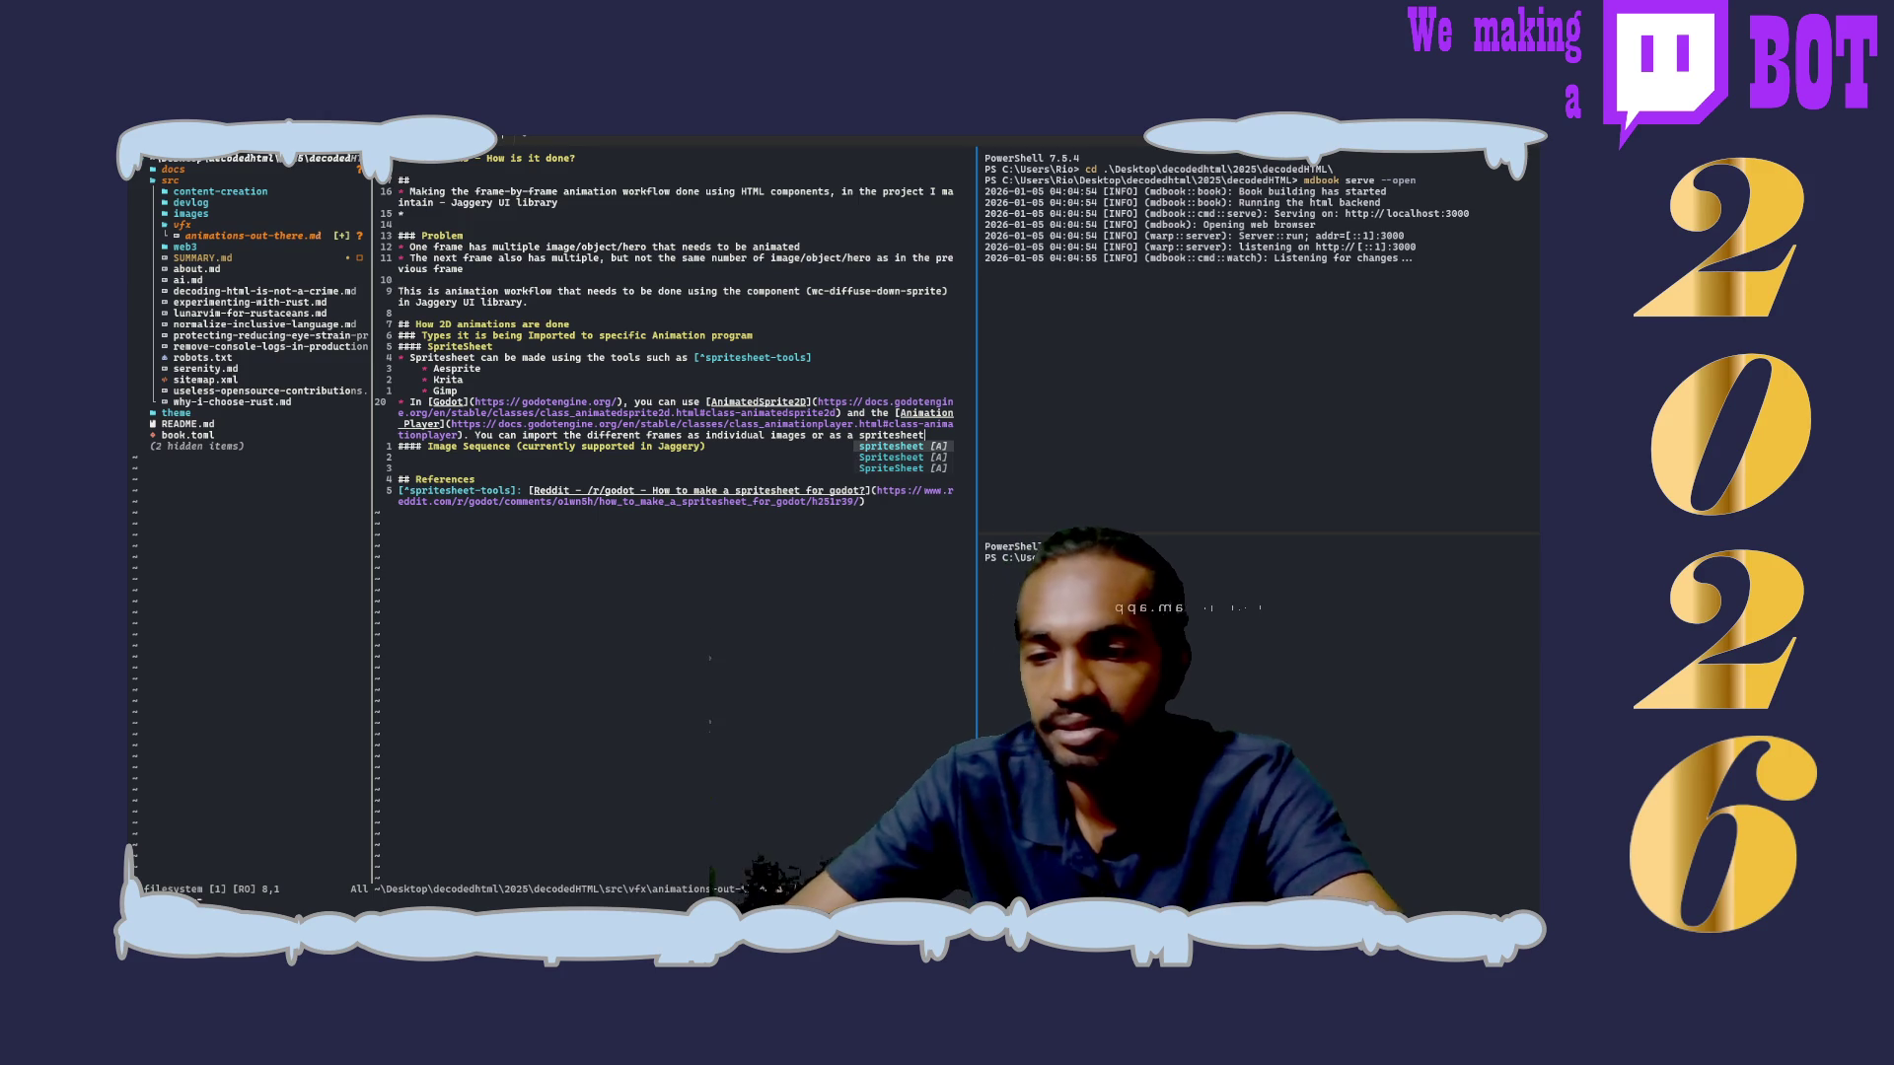
key("Escape")
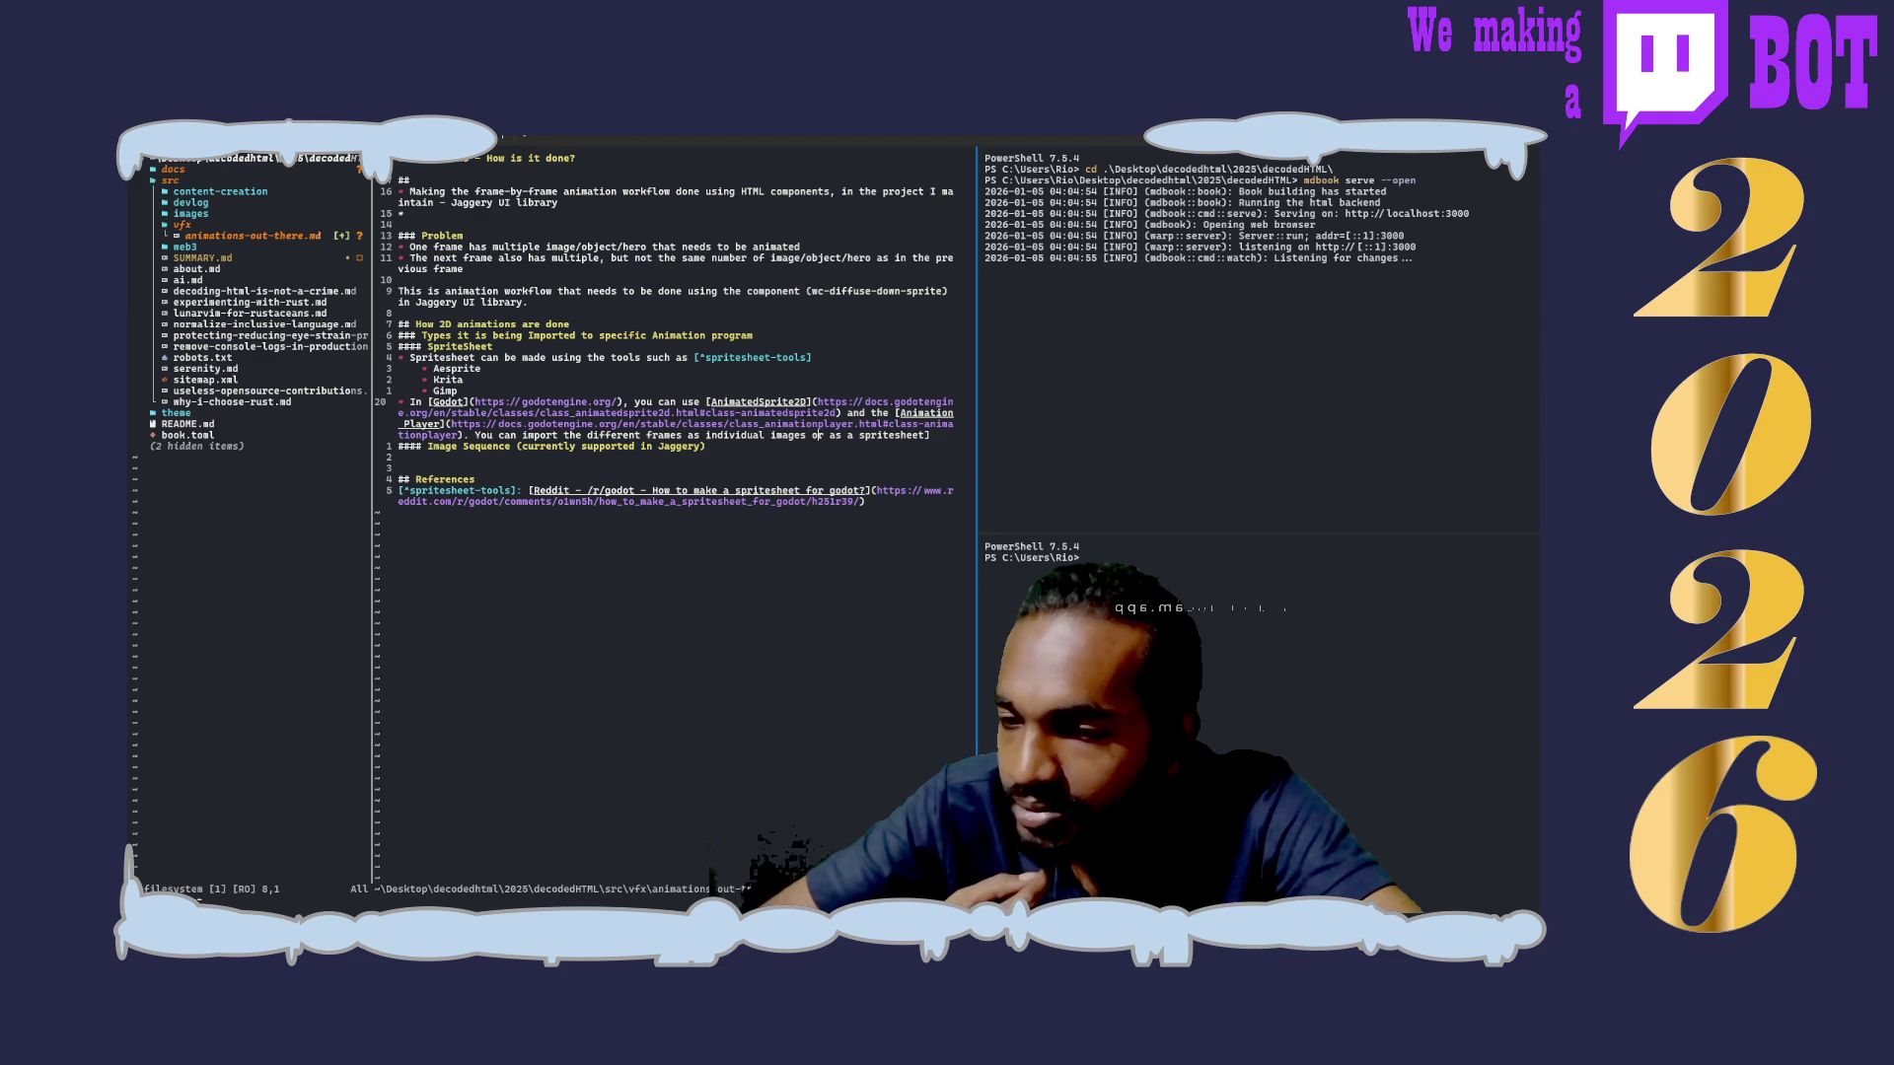
Step: Wrap the spritesheet phrase in link brackets and paste the Godot sprite sheet docs URL inside
key("BackSpace")
key("BackSpace")
key("BackSpace")
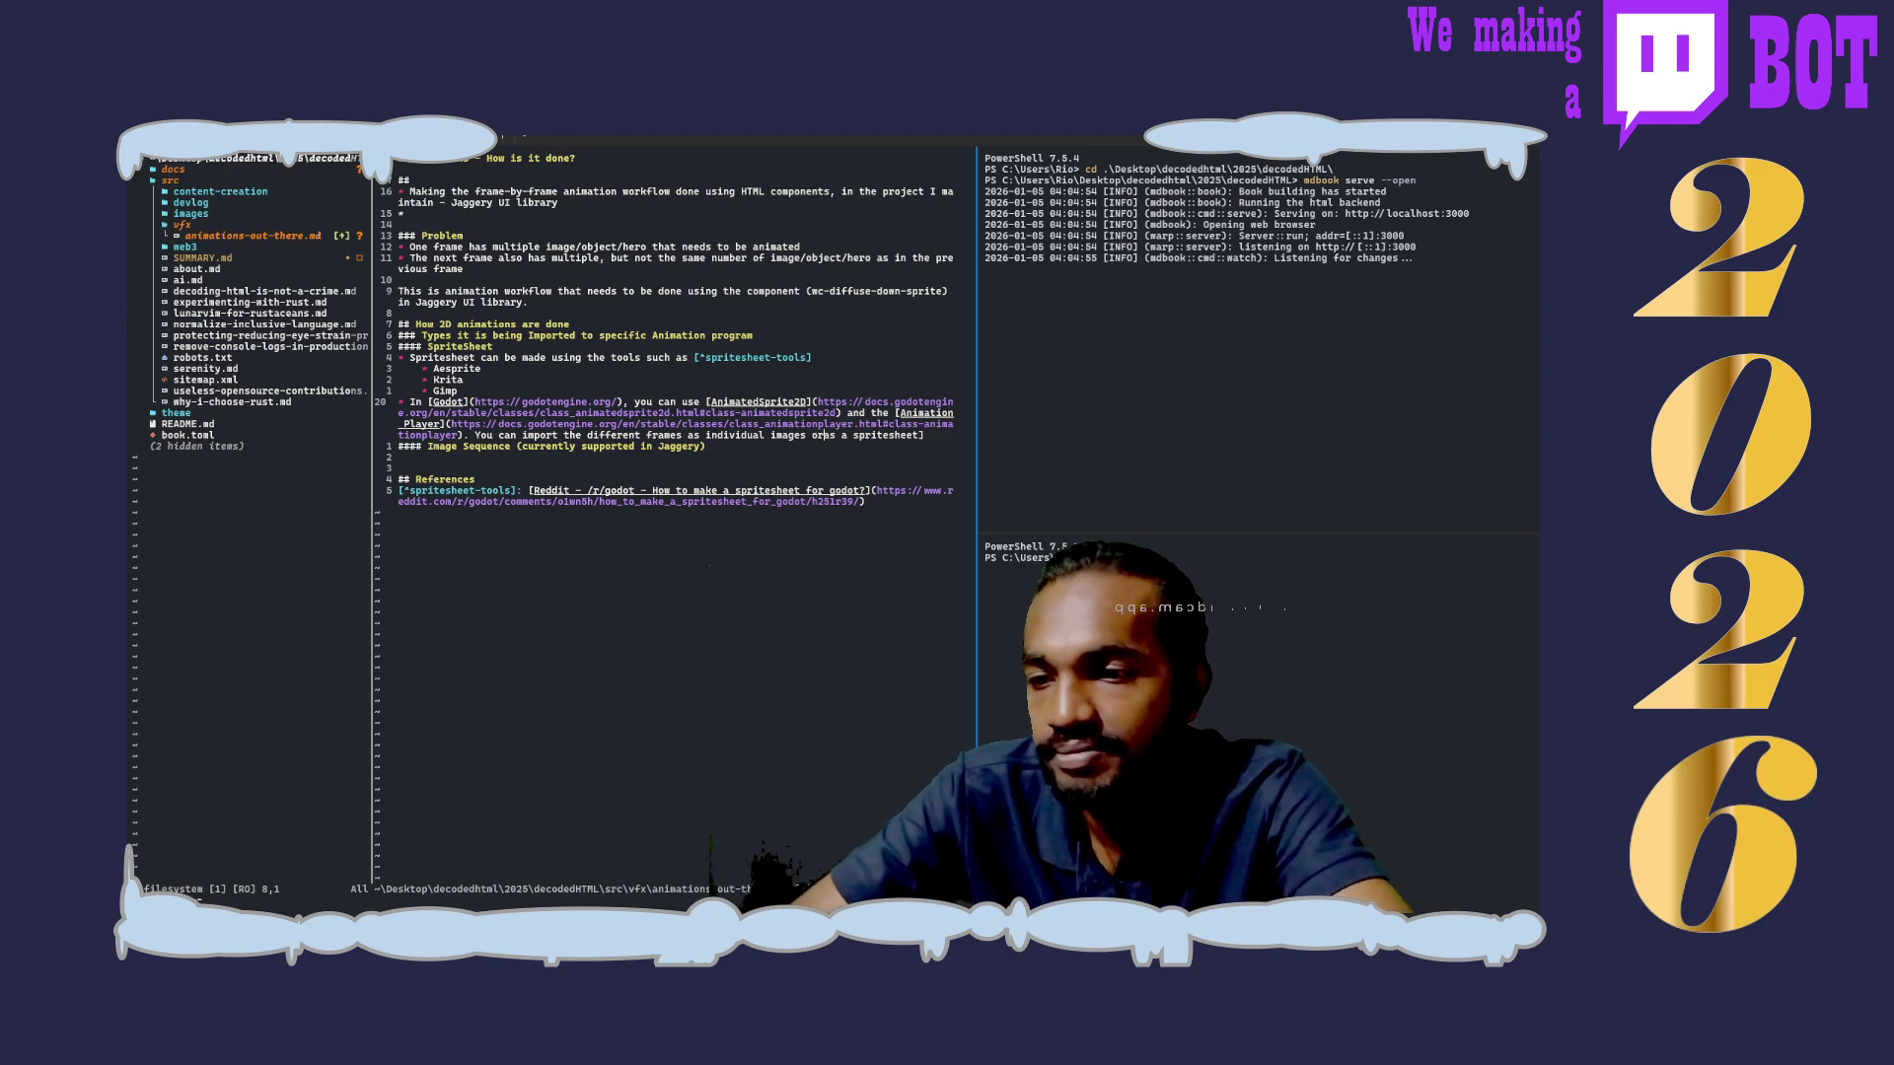
key("BackSpace")
key("BackSpace")
key("BackSpace")
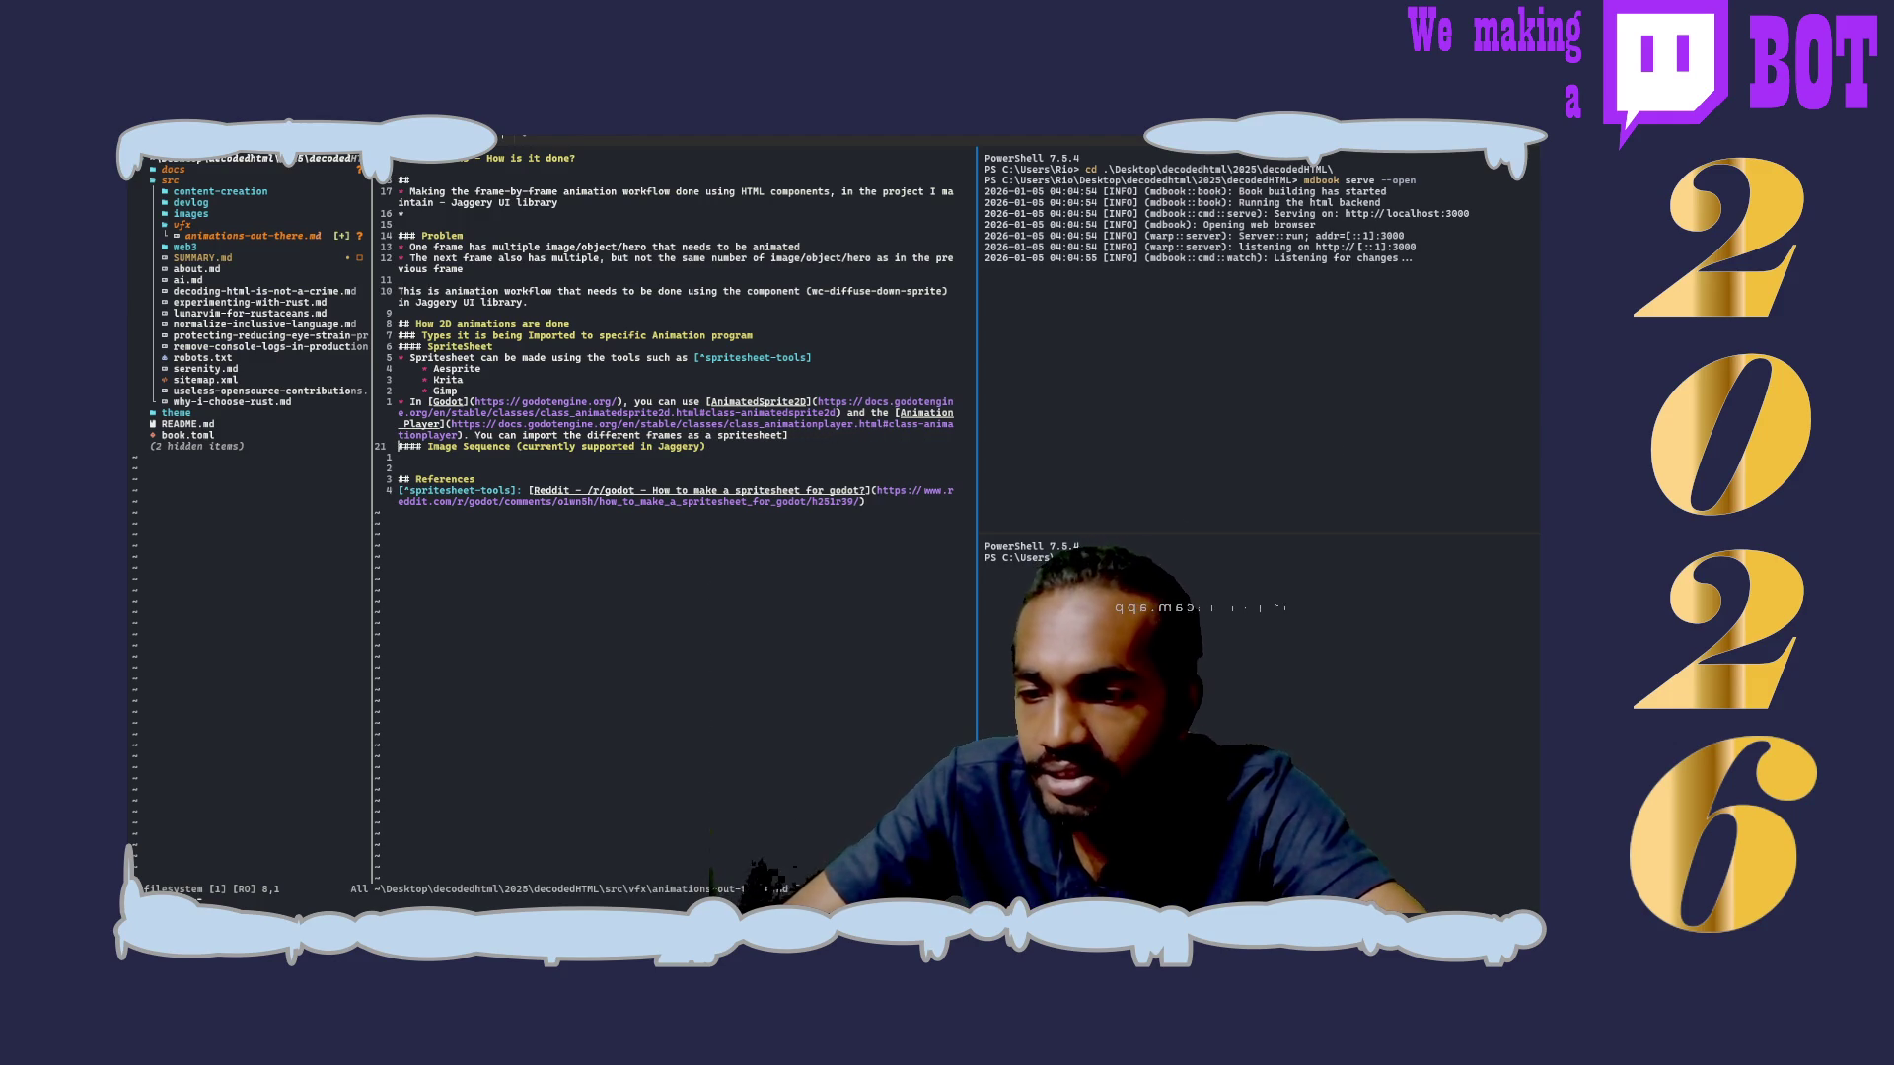
type("or individual ")
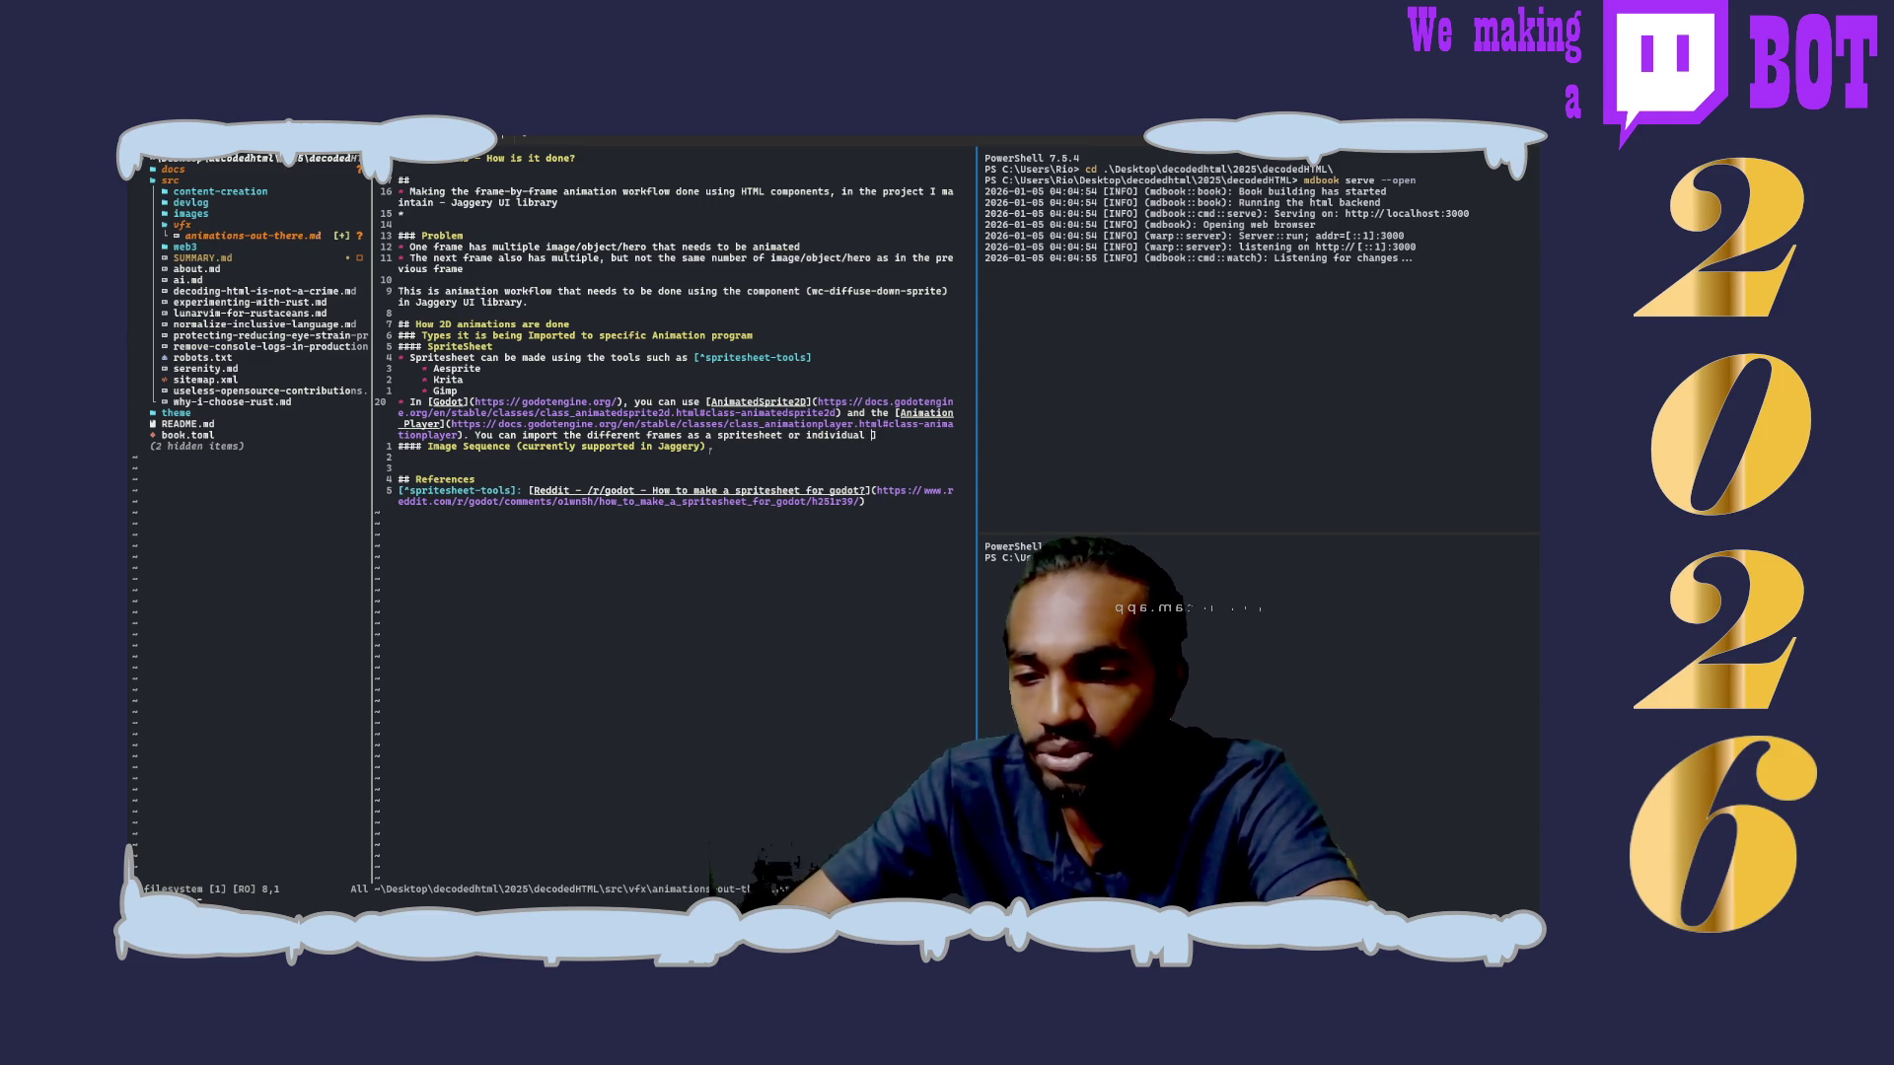
type("images")
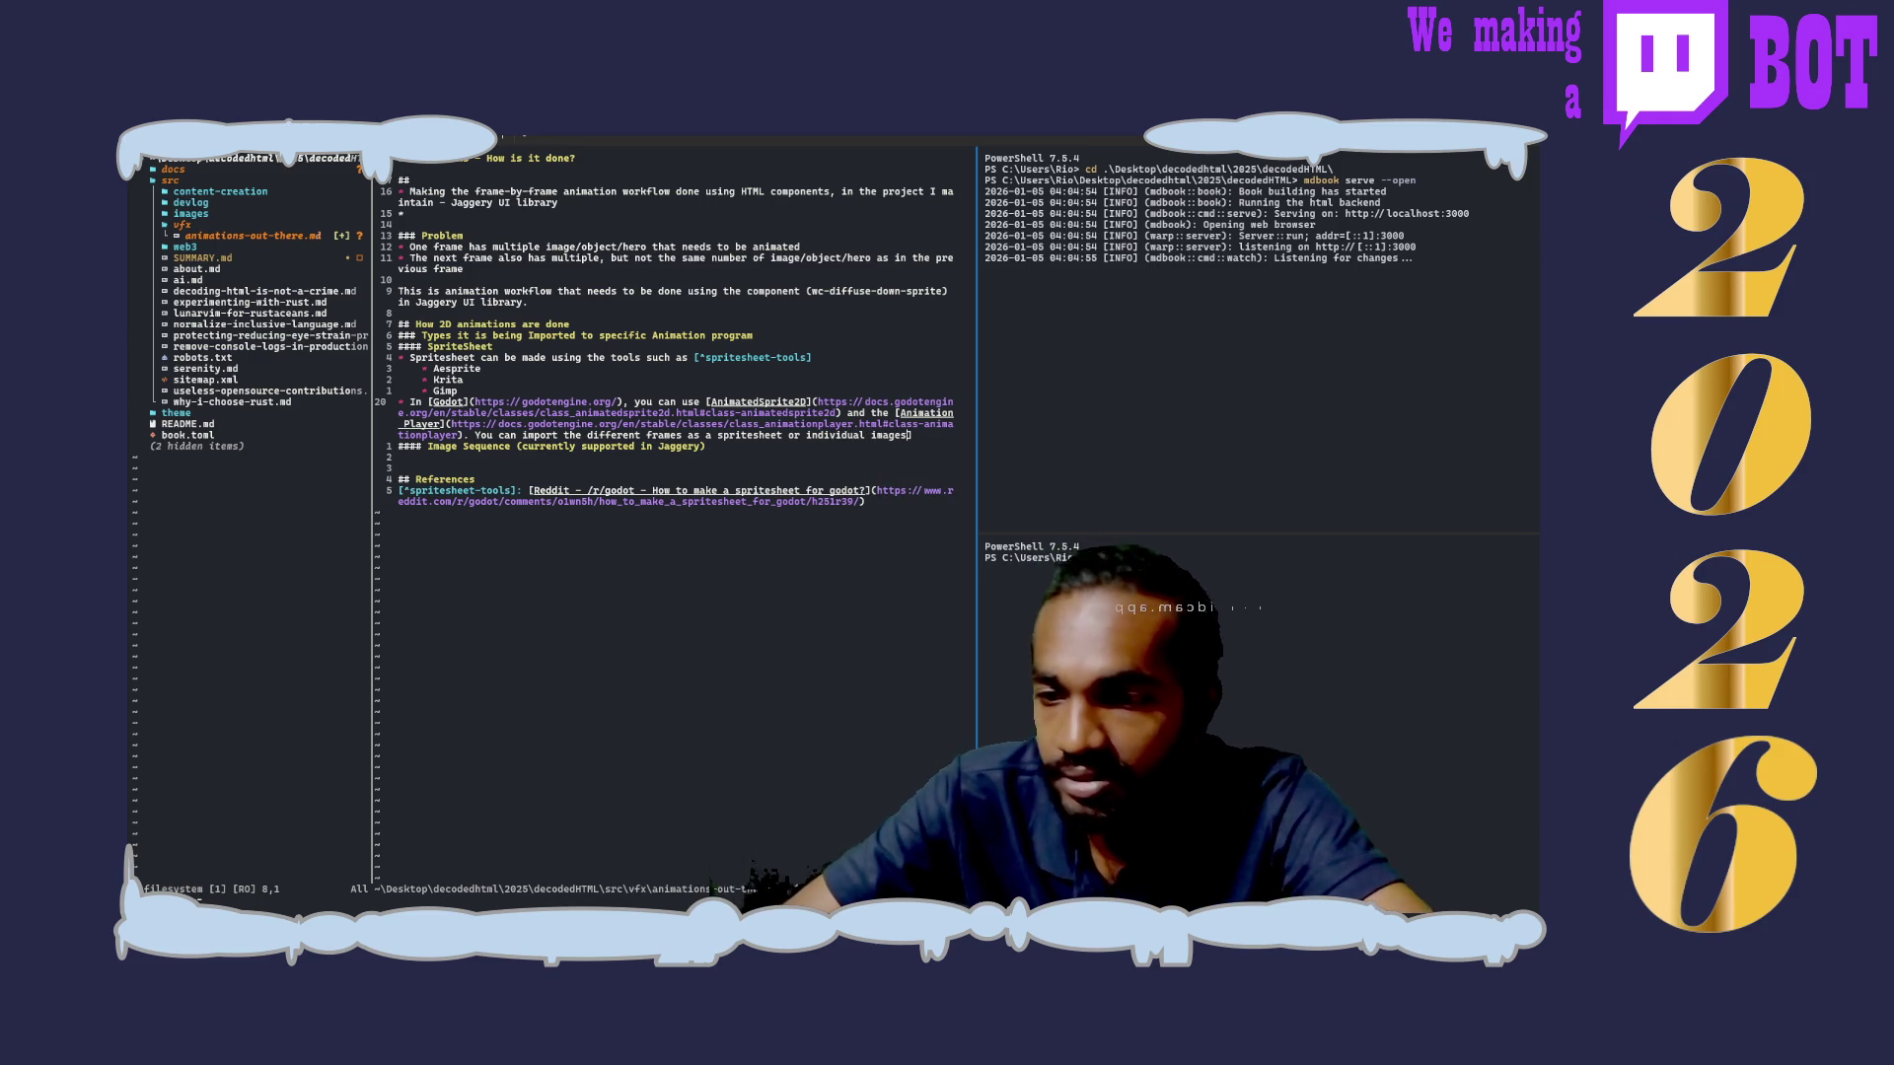
type("[")
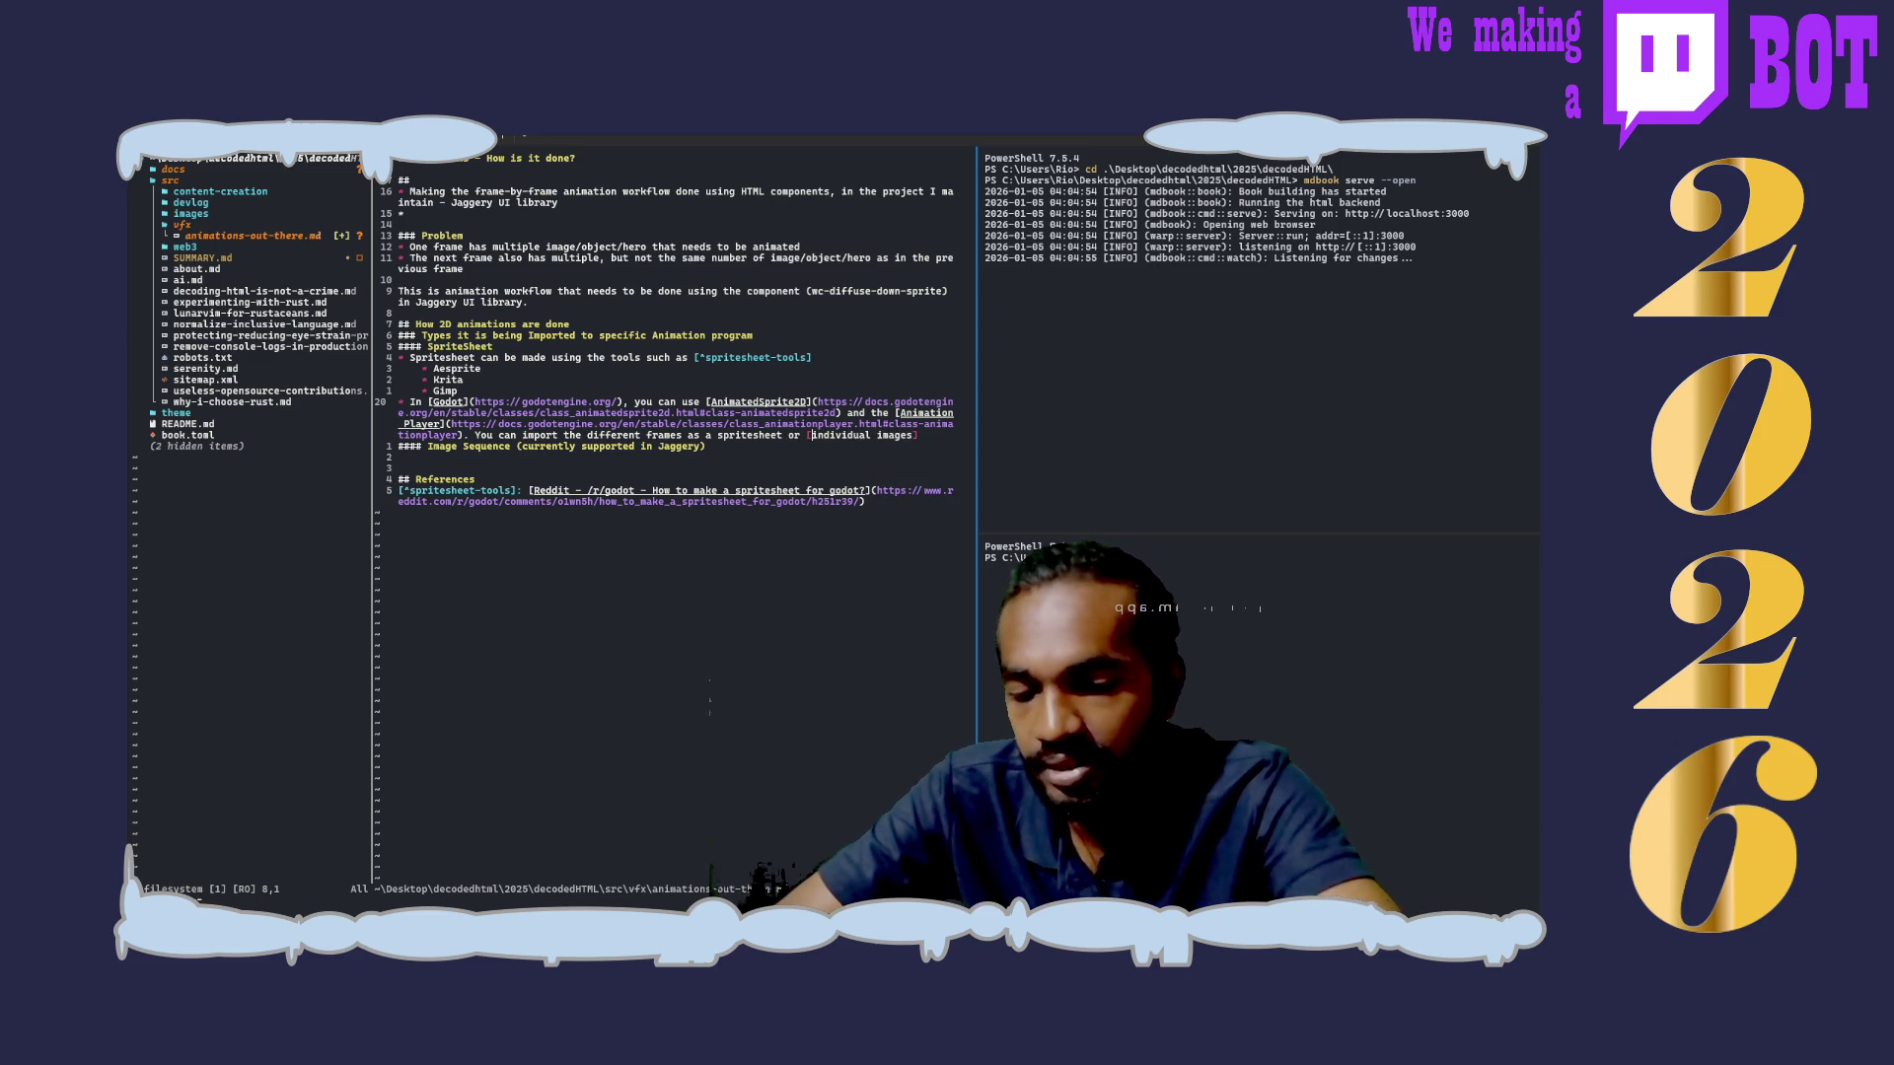
type("(")
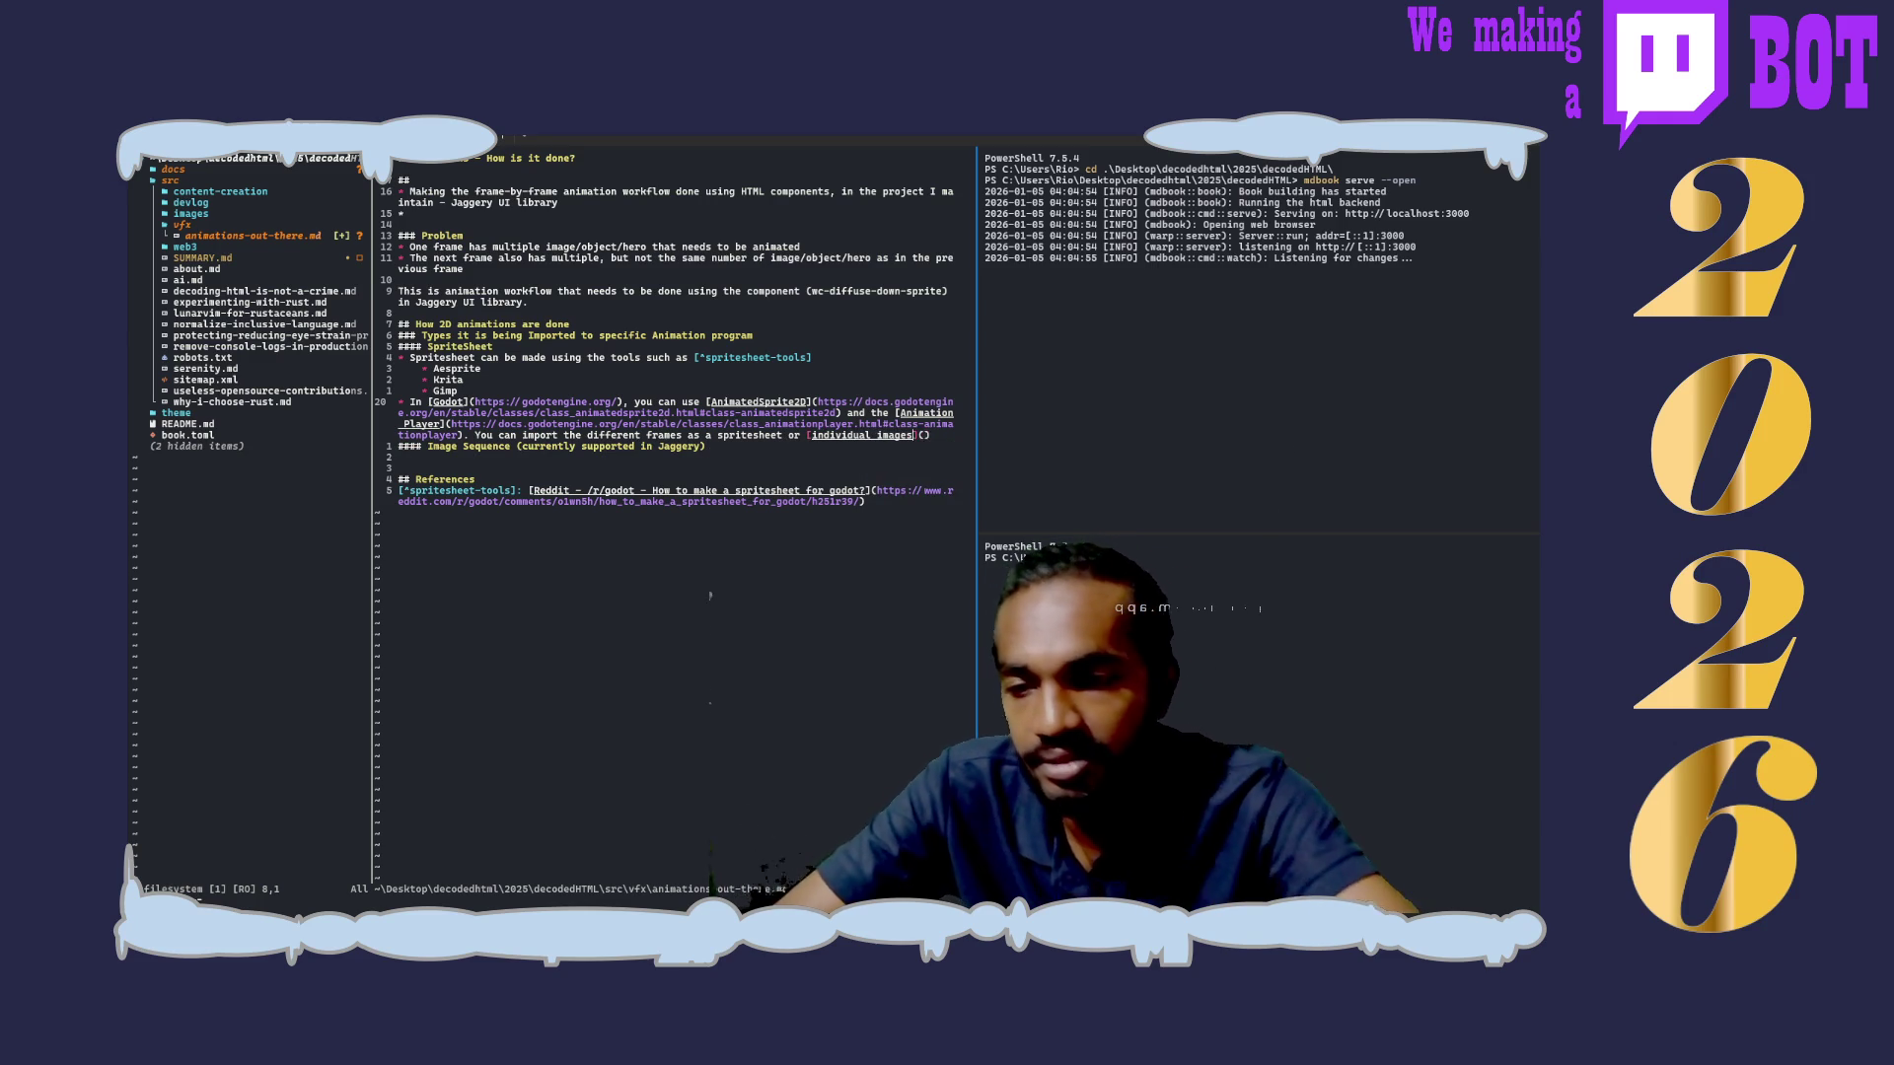
type("]")
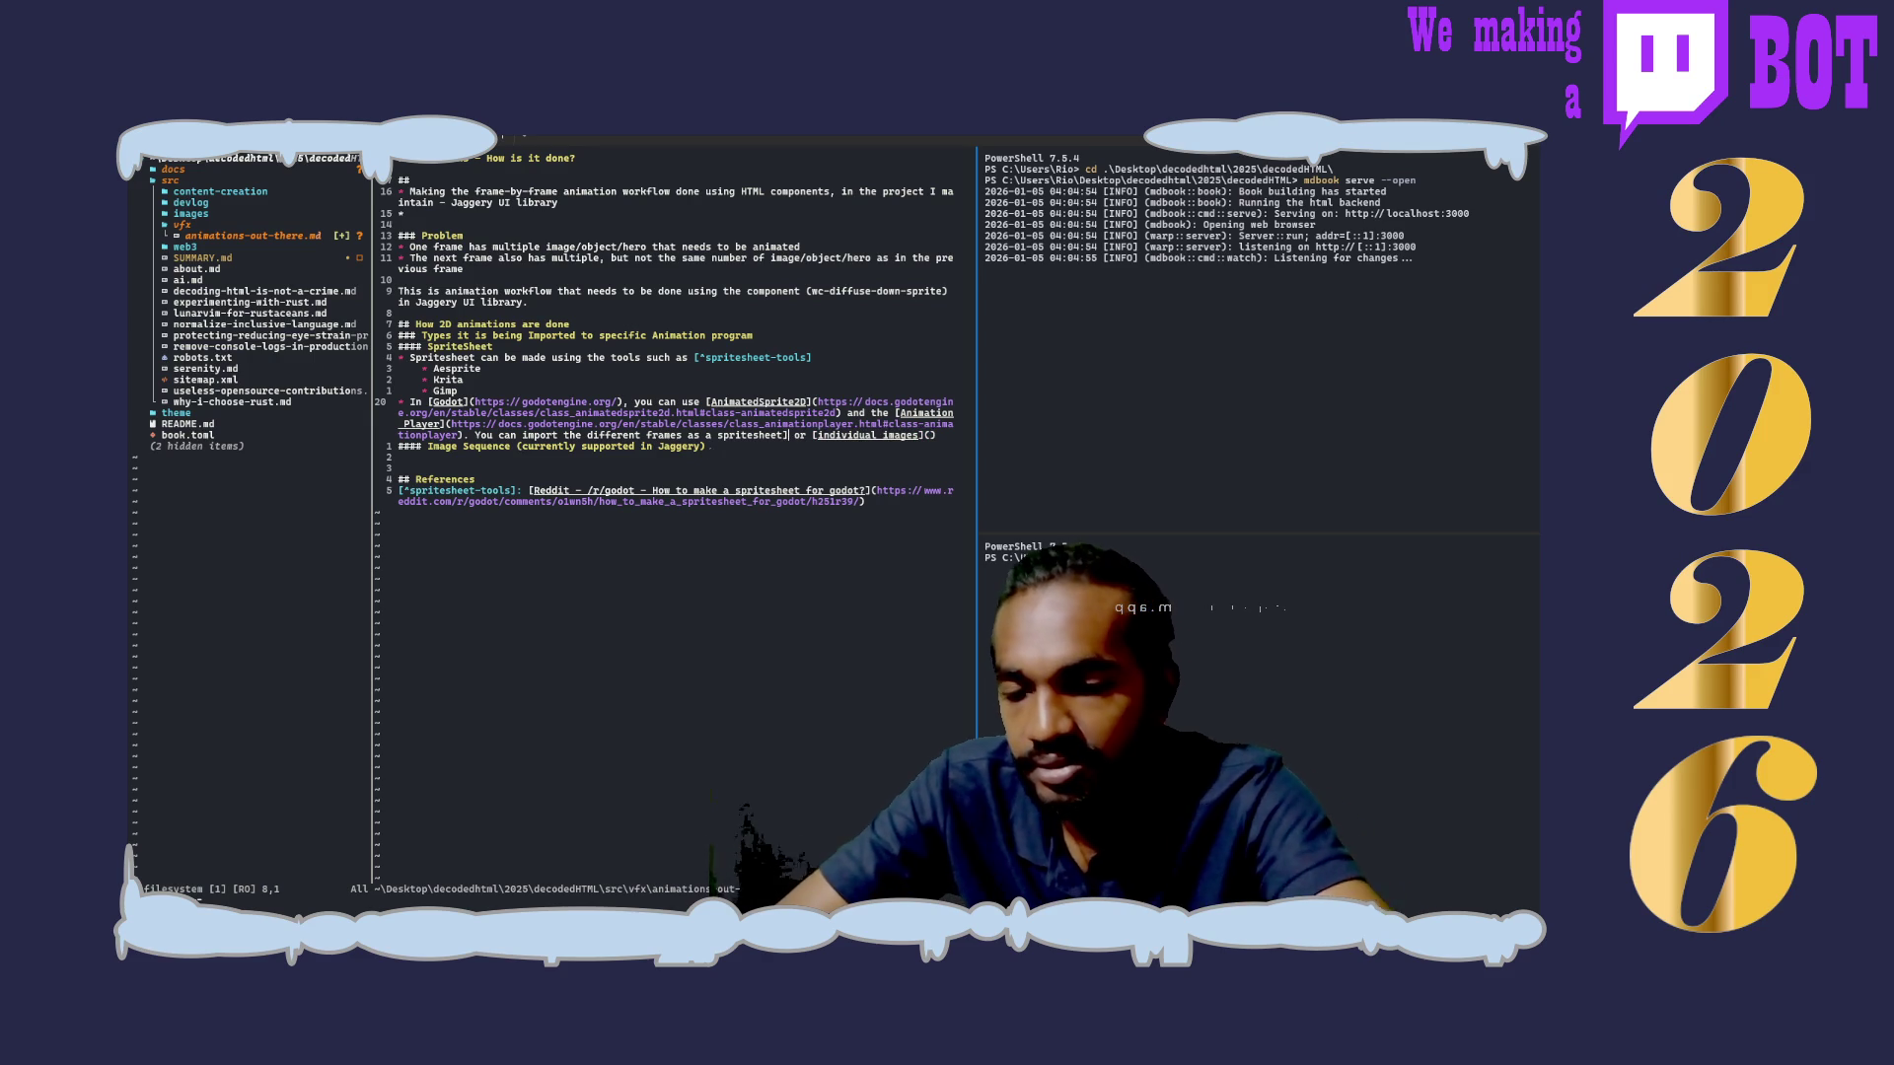
type("[")
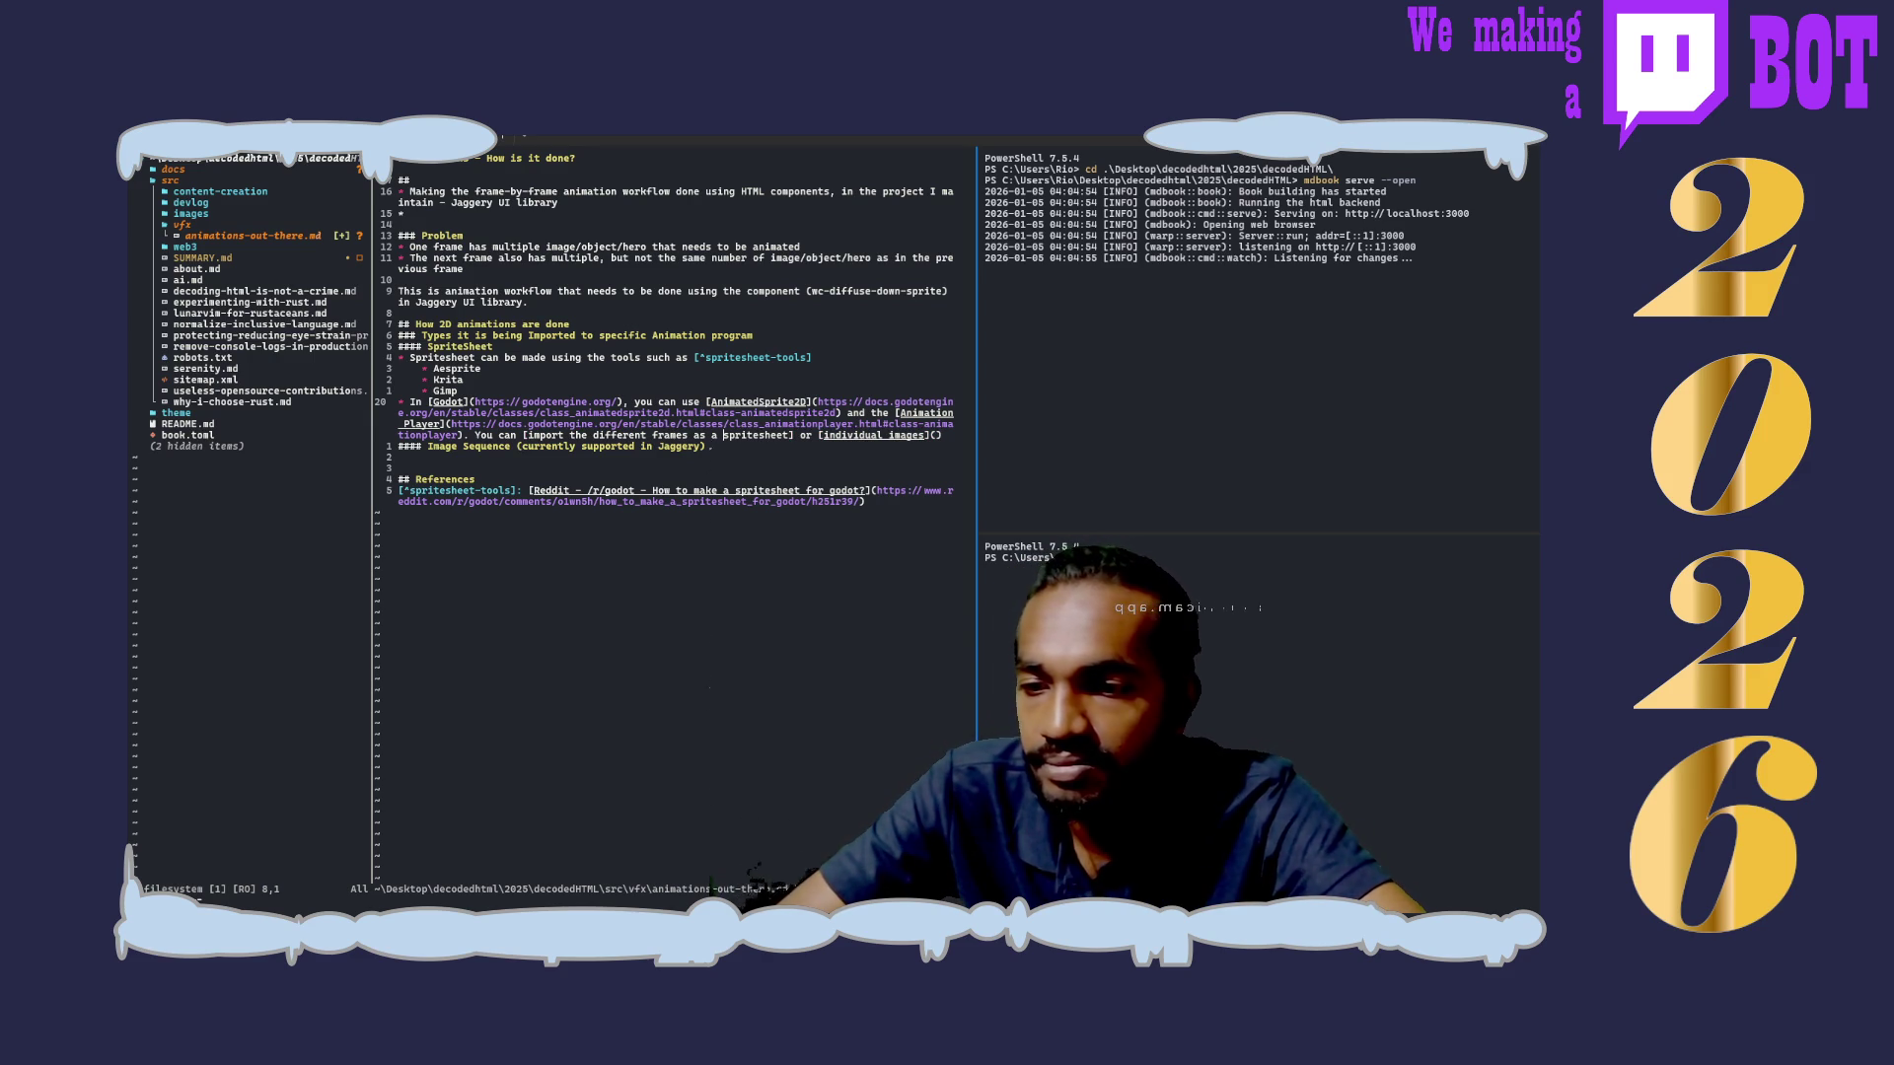
type("()")
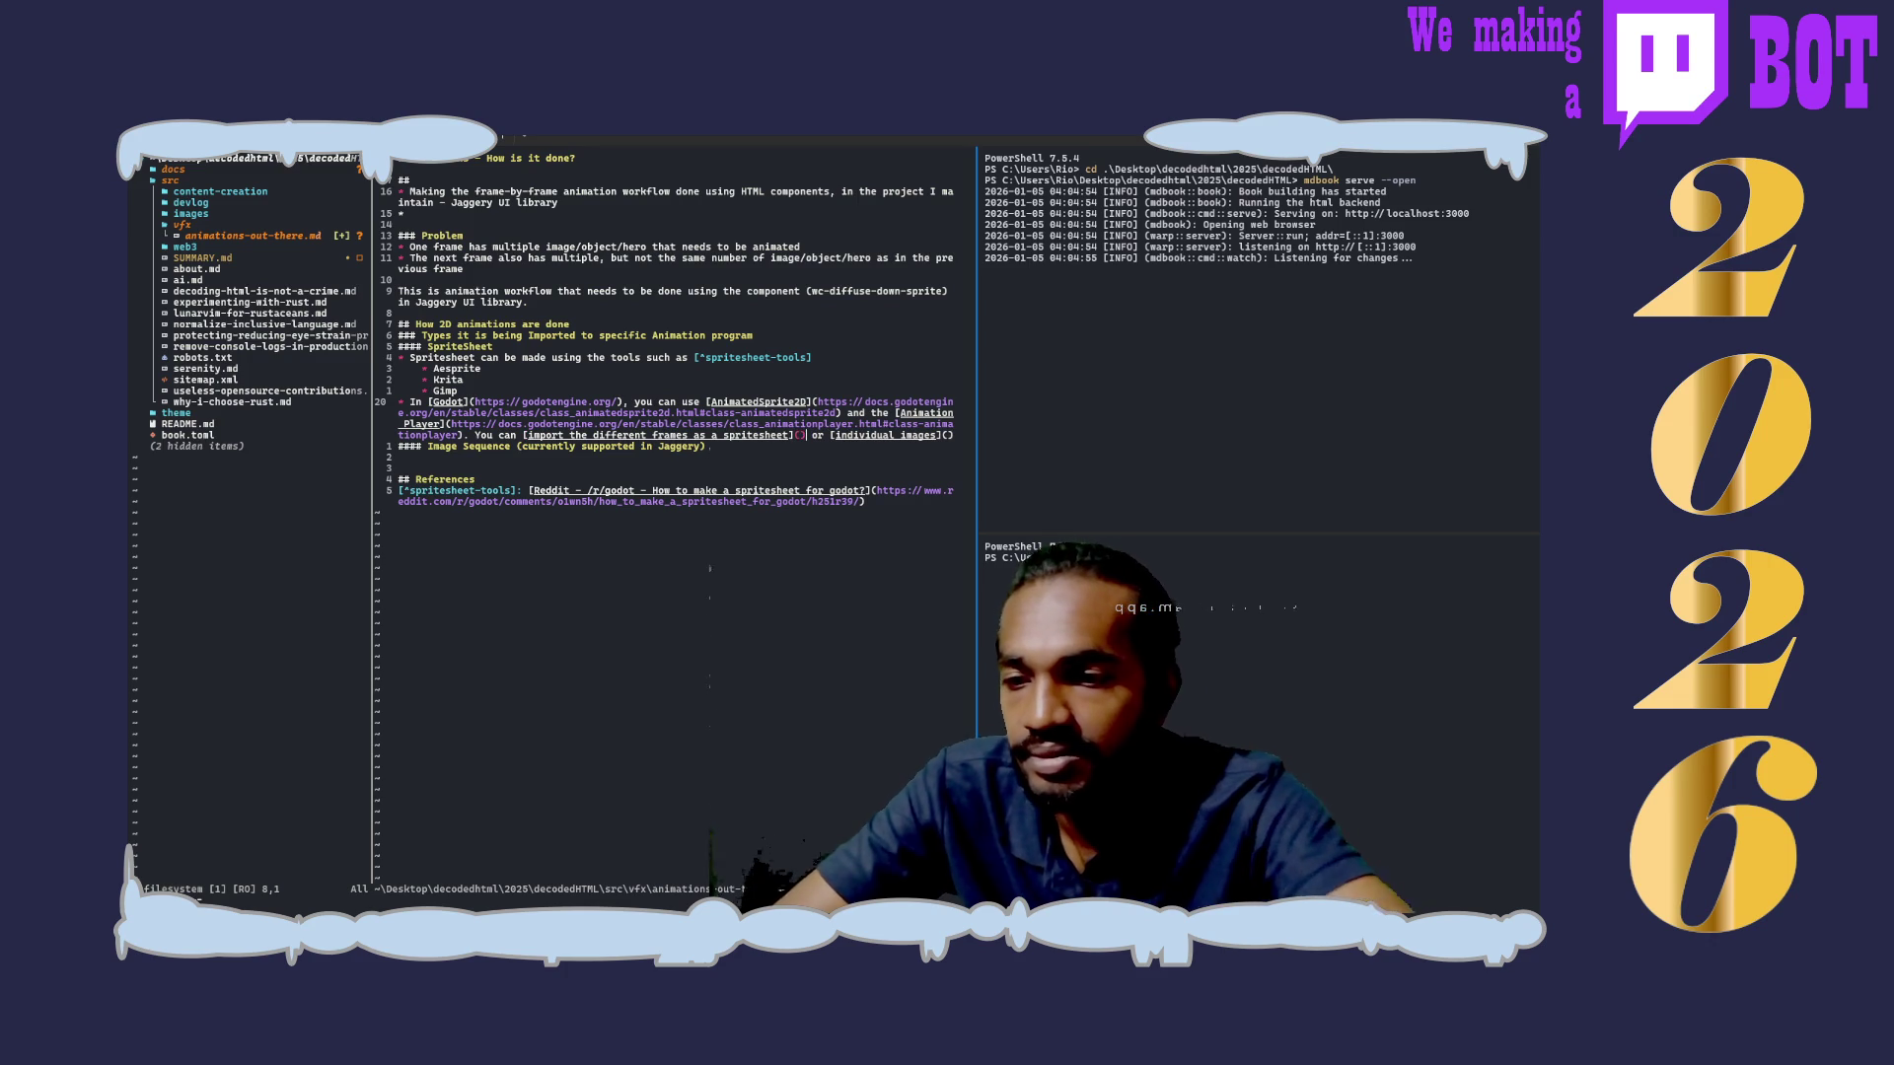
key("ctrl+v")
key("Escape")
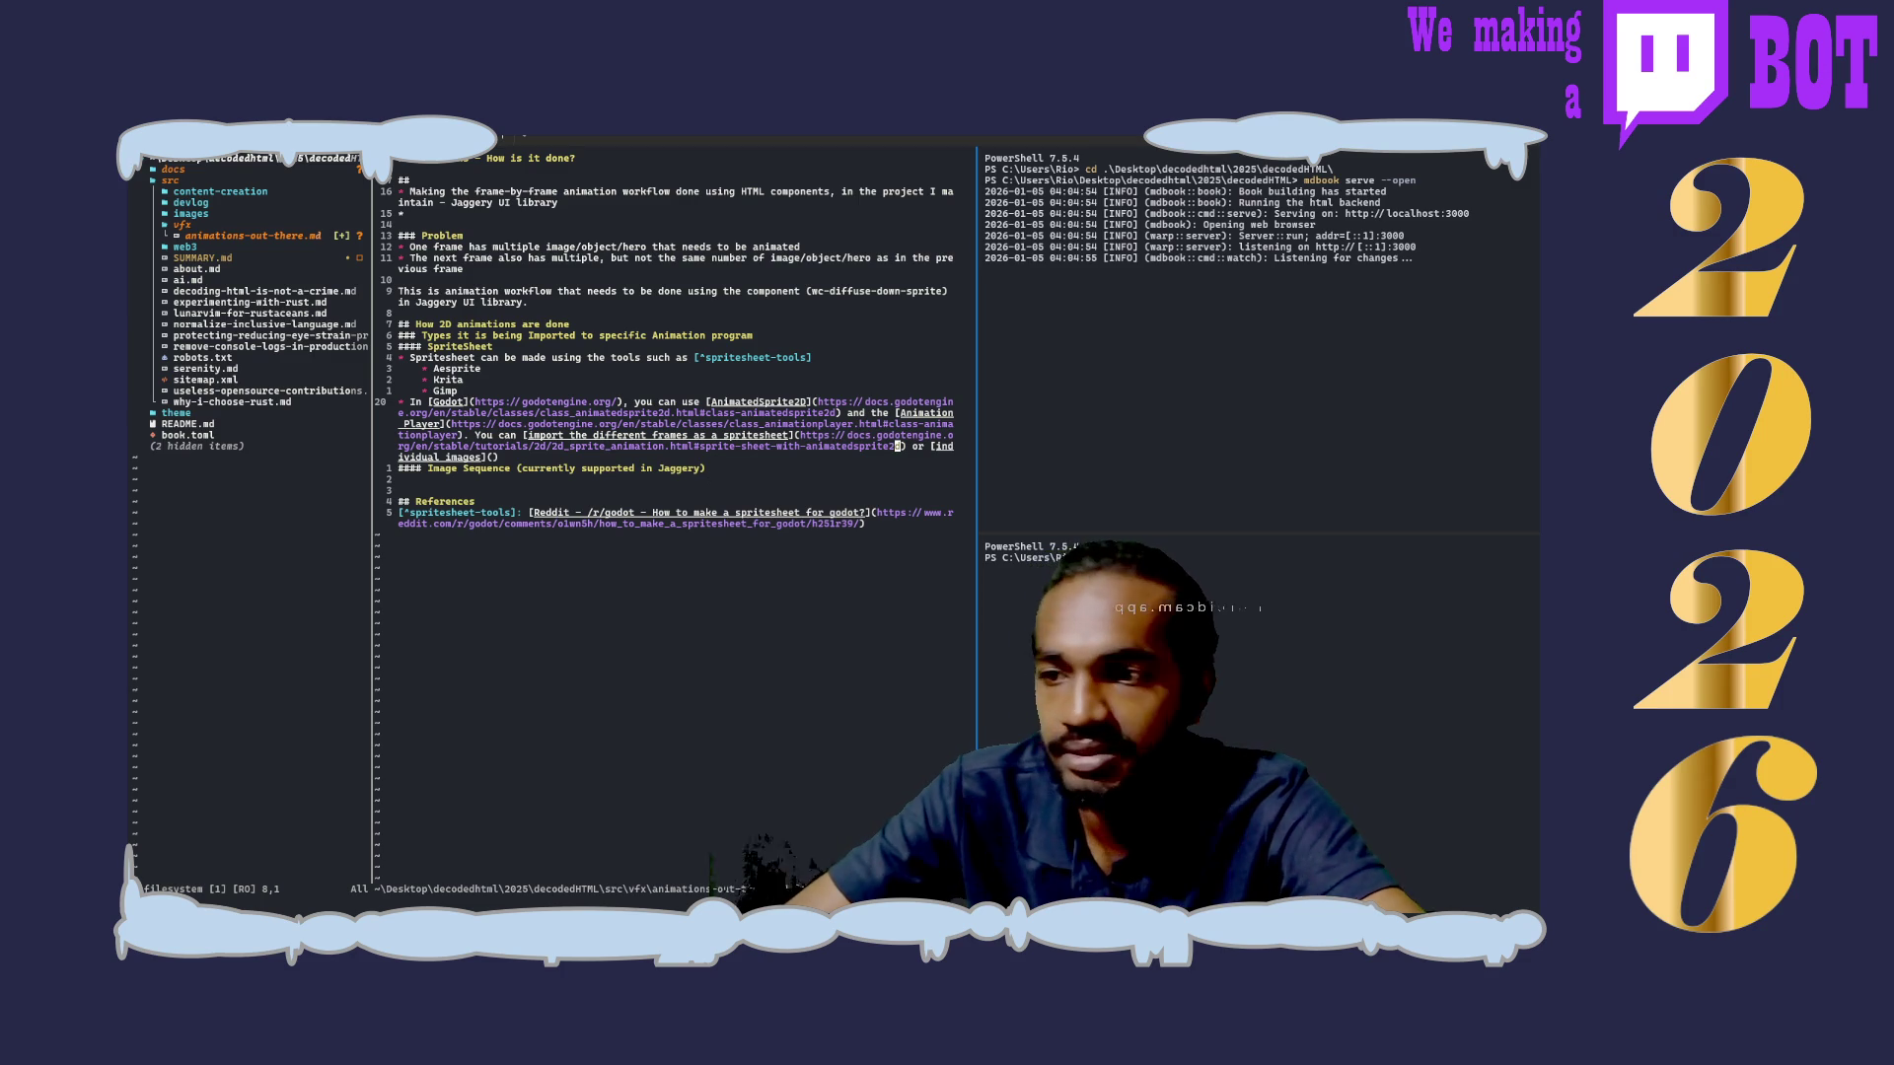
Step: Paste the Godot individual-images AnimatedSprite2D URL into the empty 'individual images' link, then save with :w
key("g")
key("x")
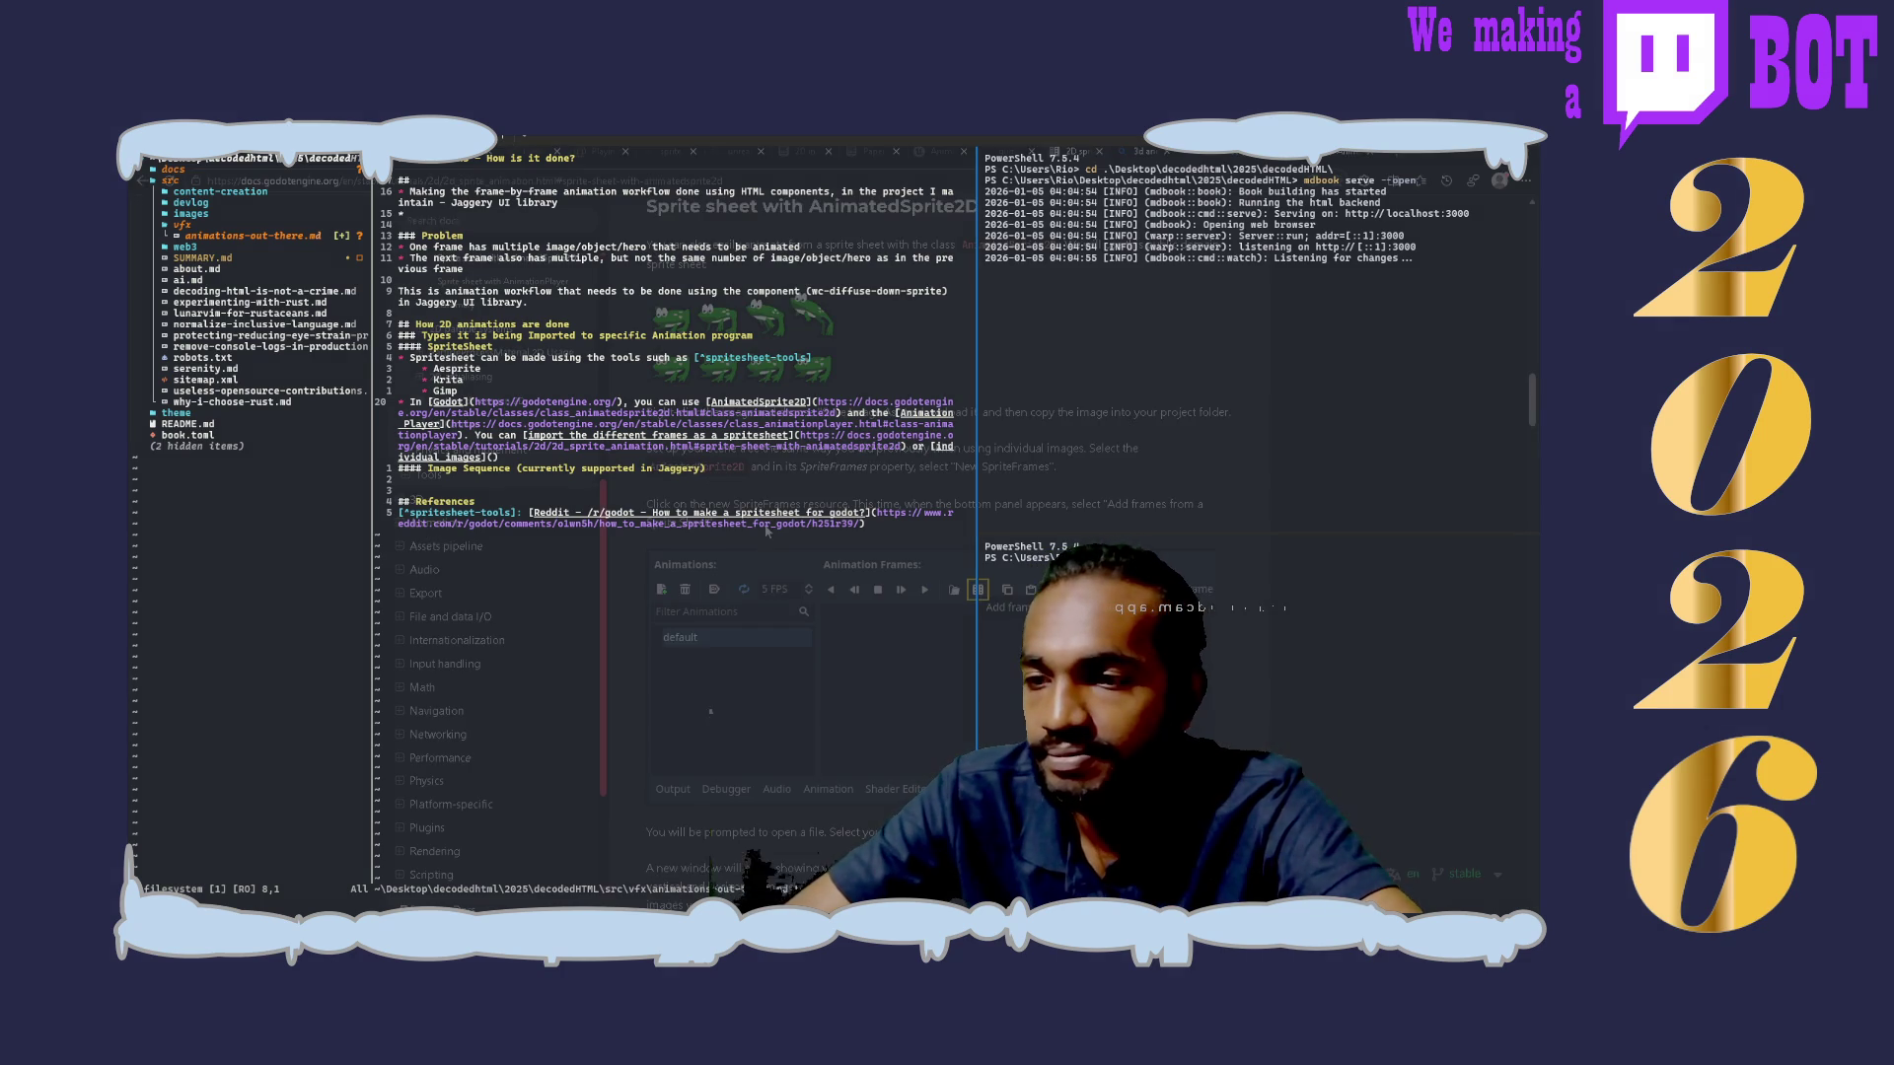
scroll(945, 497, "up", 10)
scroll(945, 497, "up", 10)
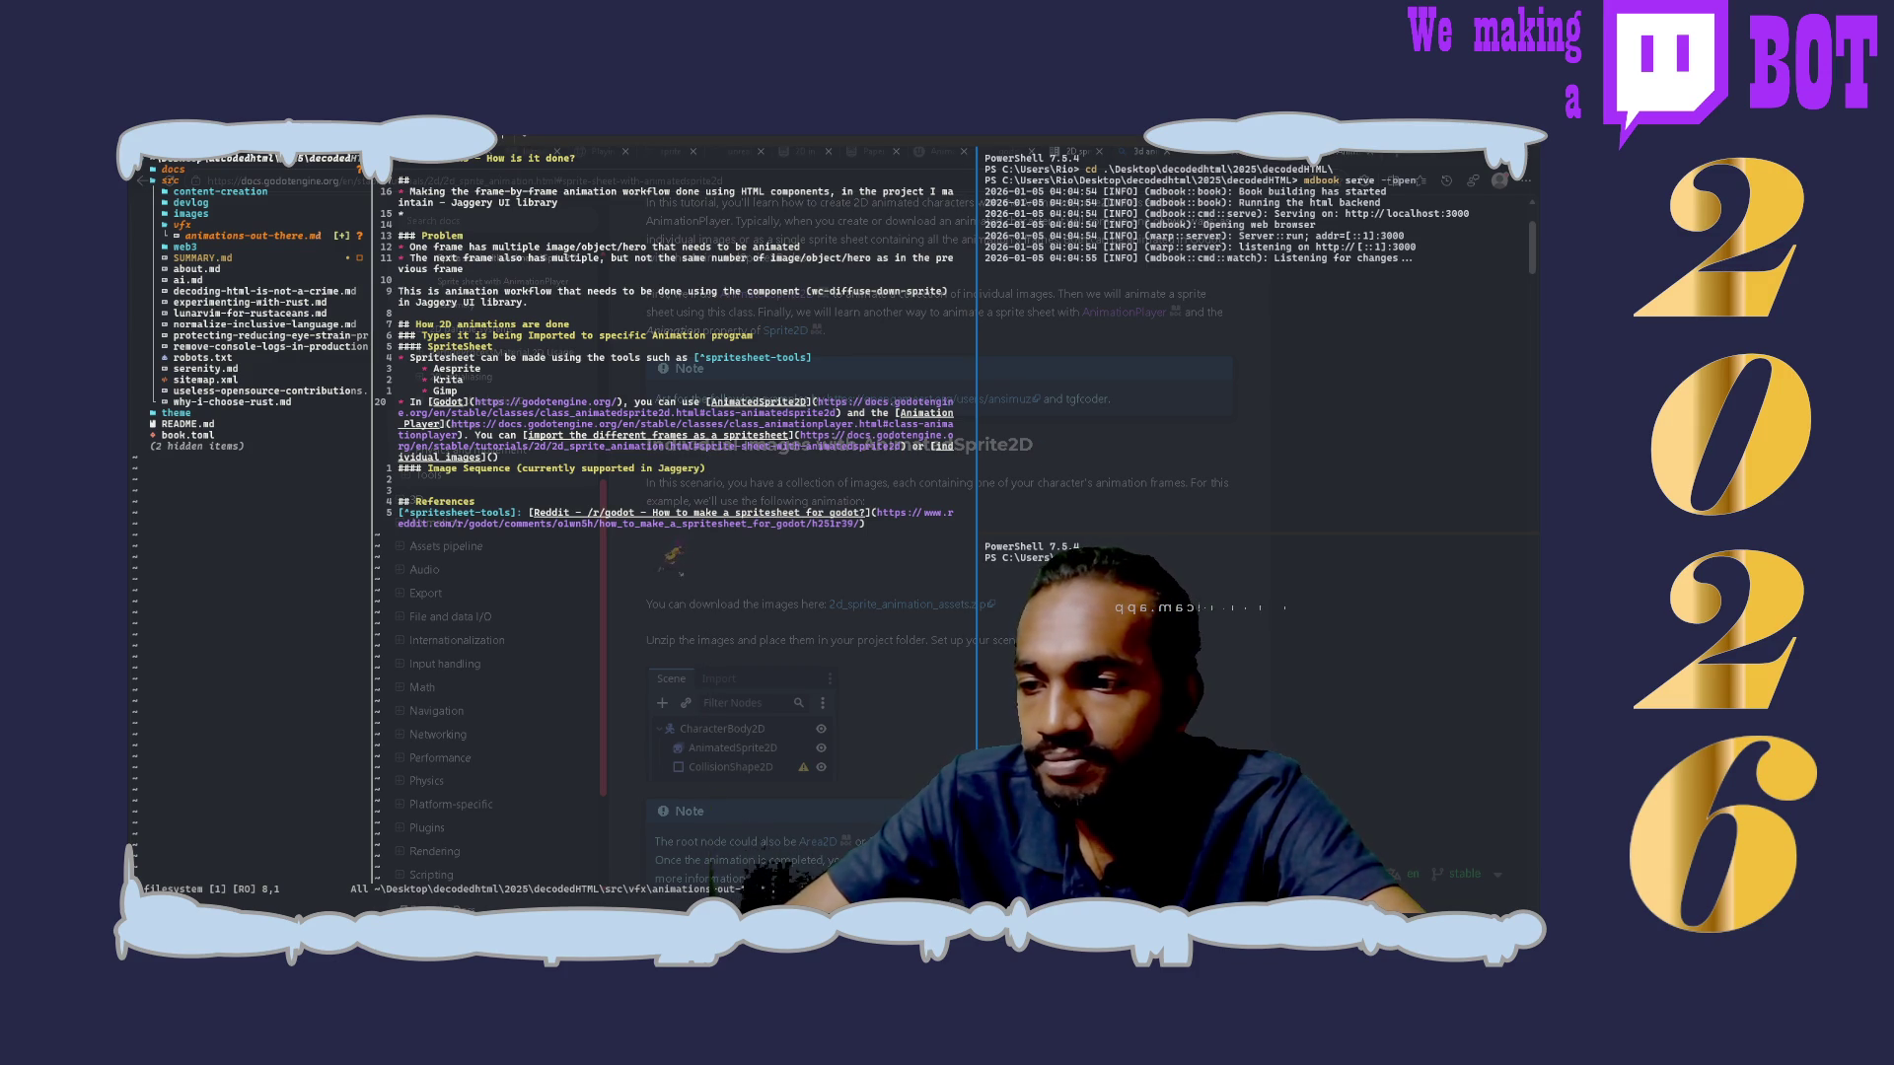
key("l")
key("l")
key("l")
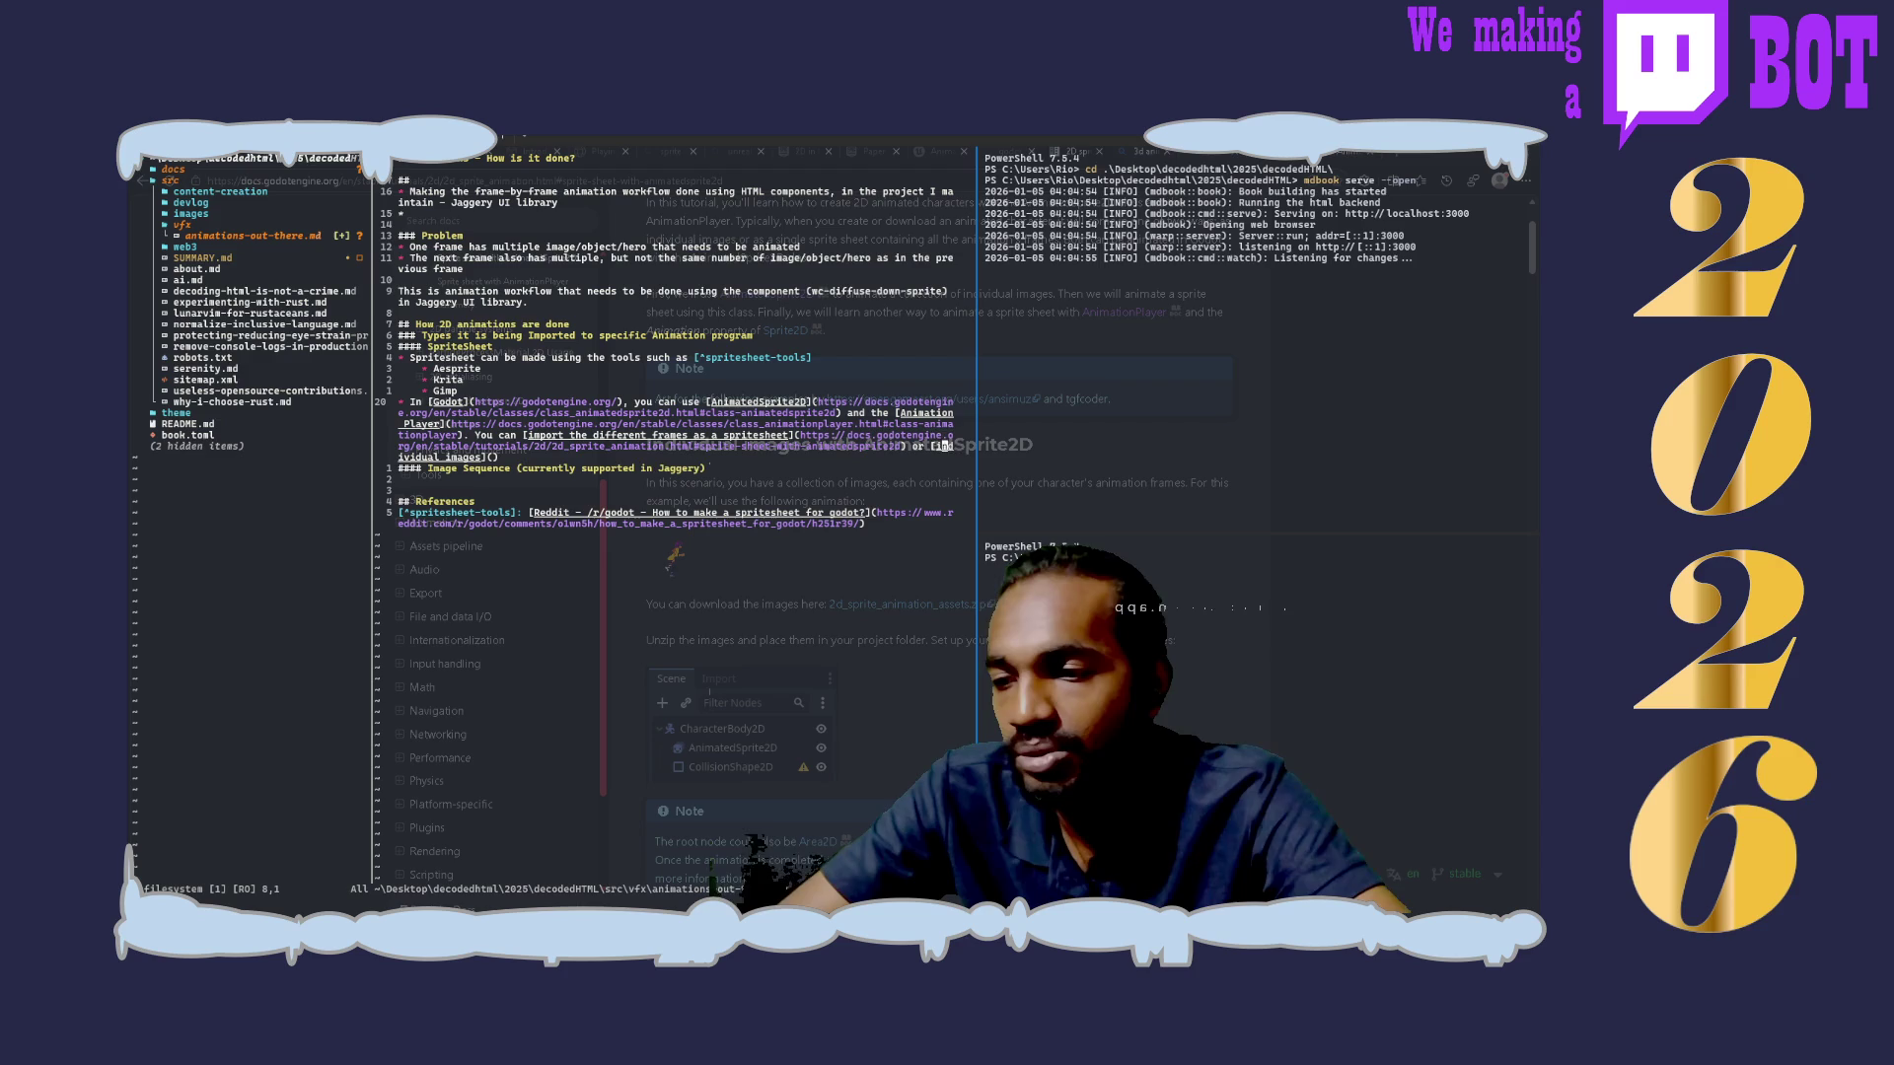
key("w")
key("w")
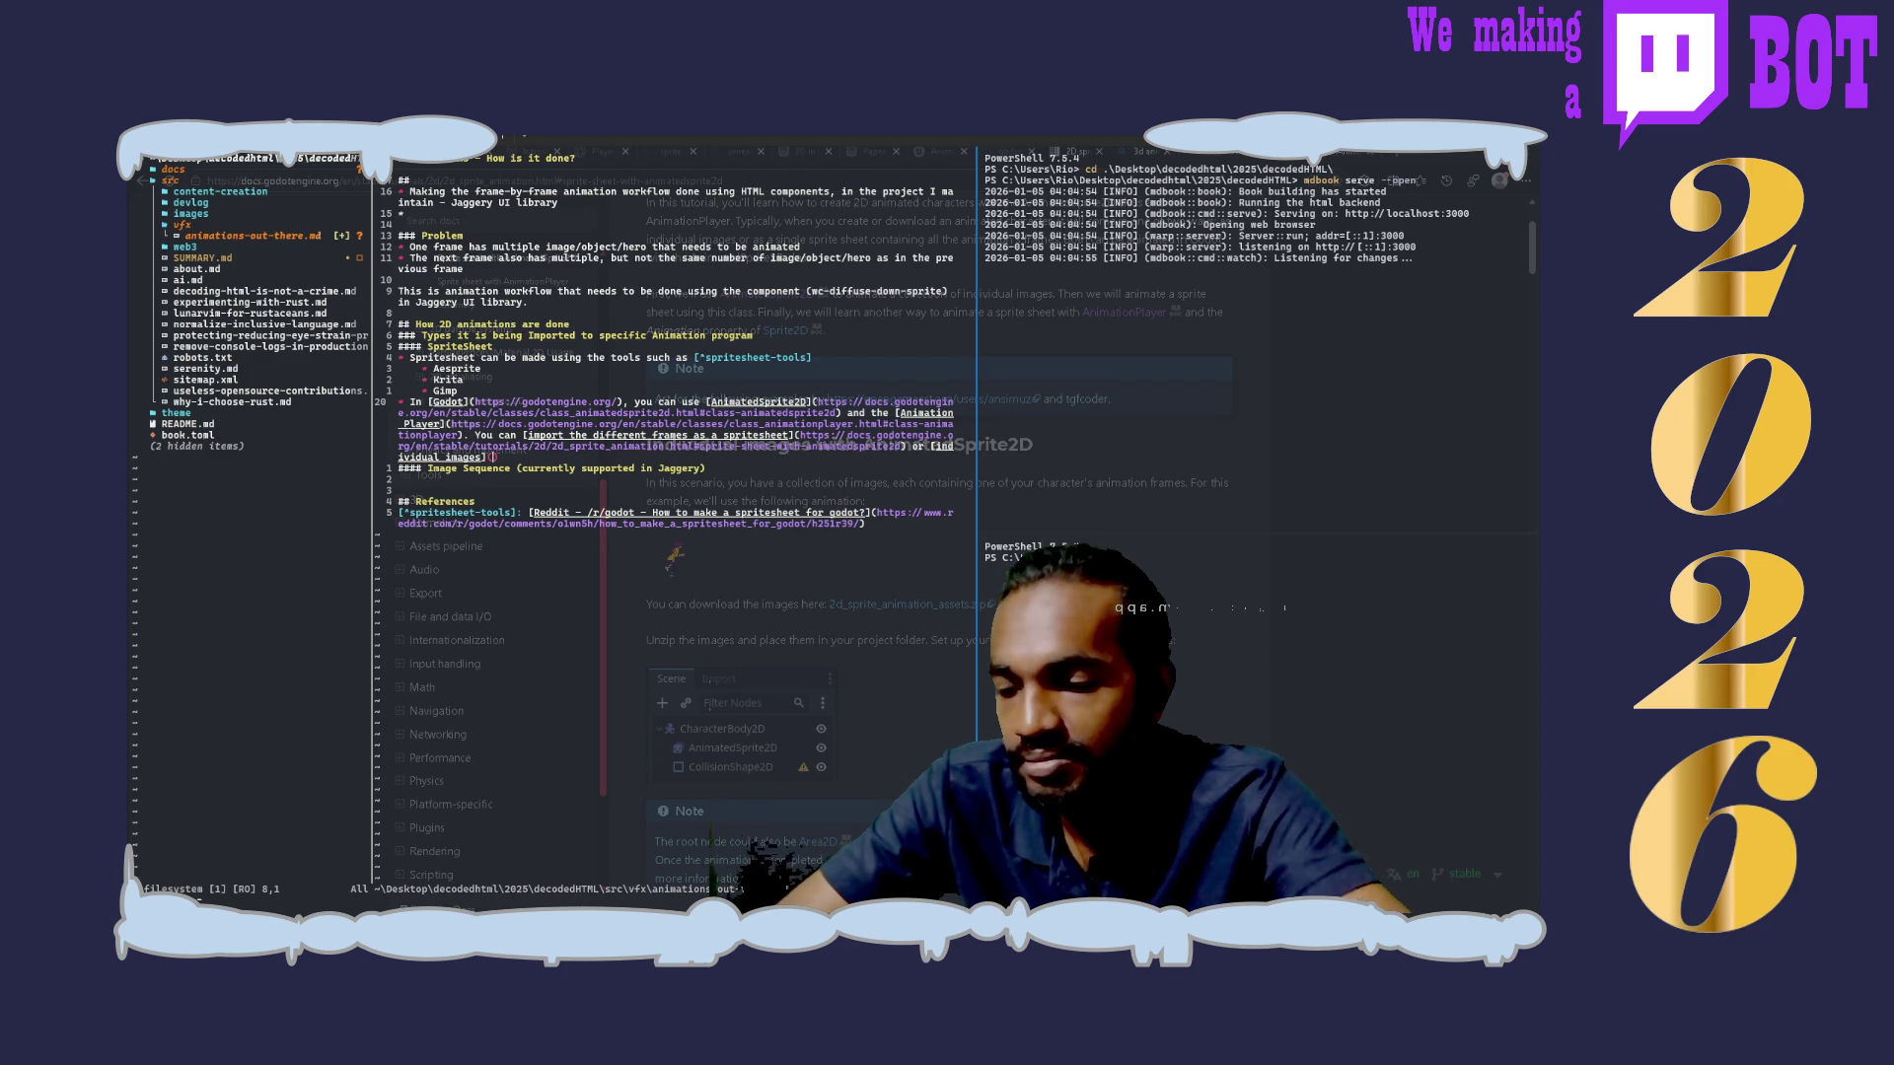
key("p")
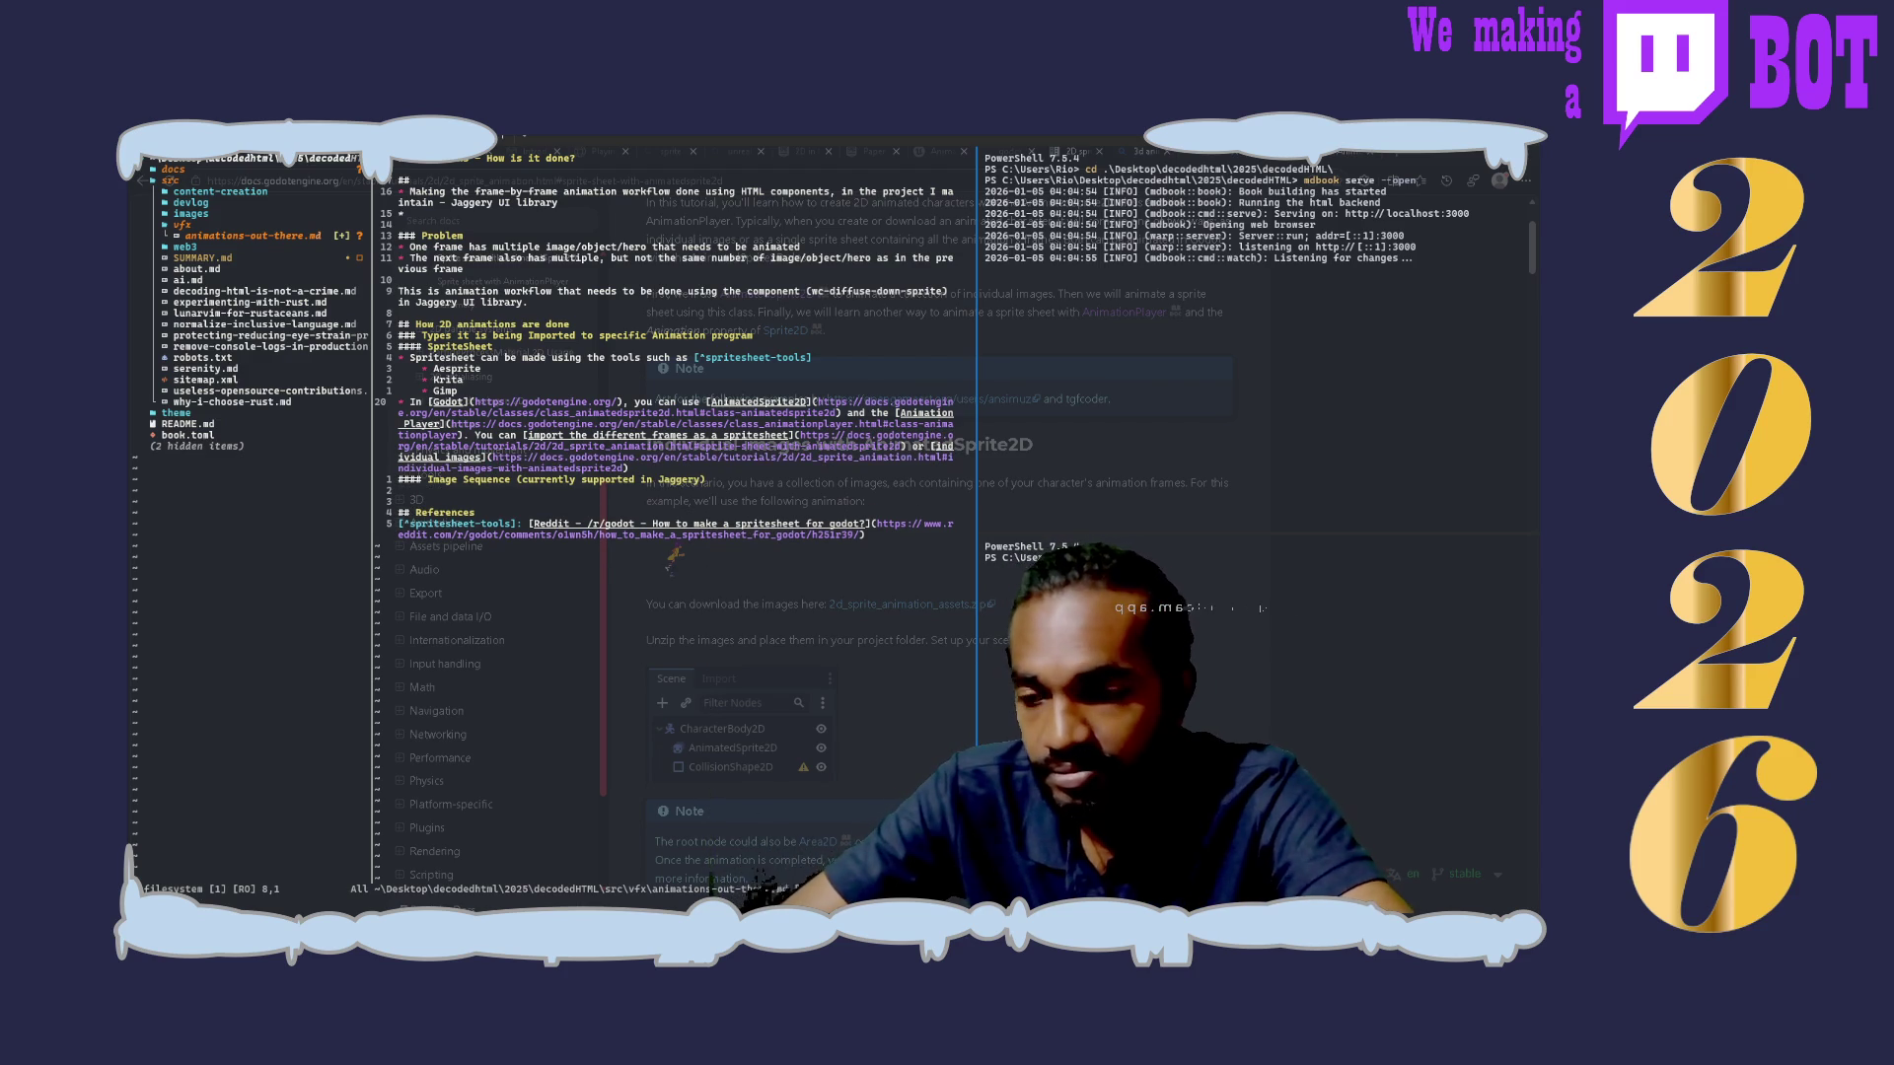
type(":w")
key("Return")
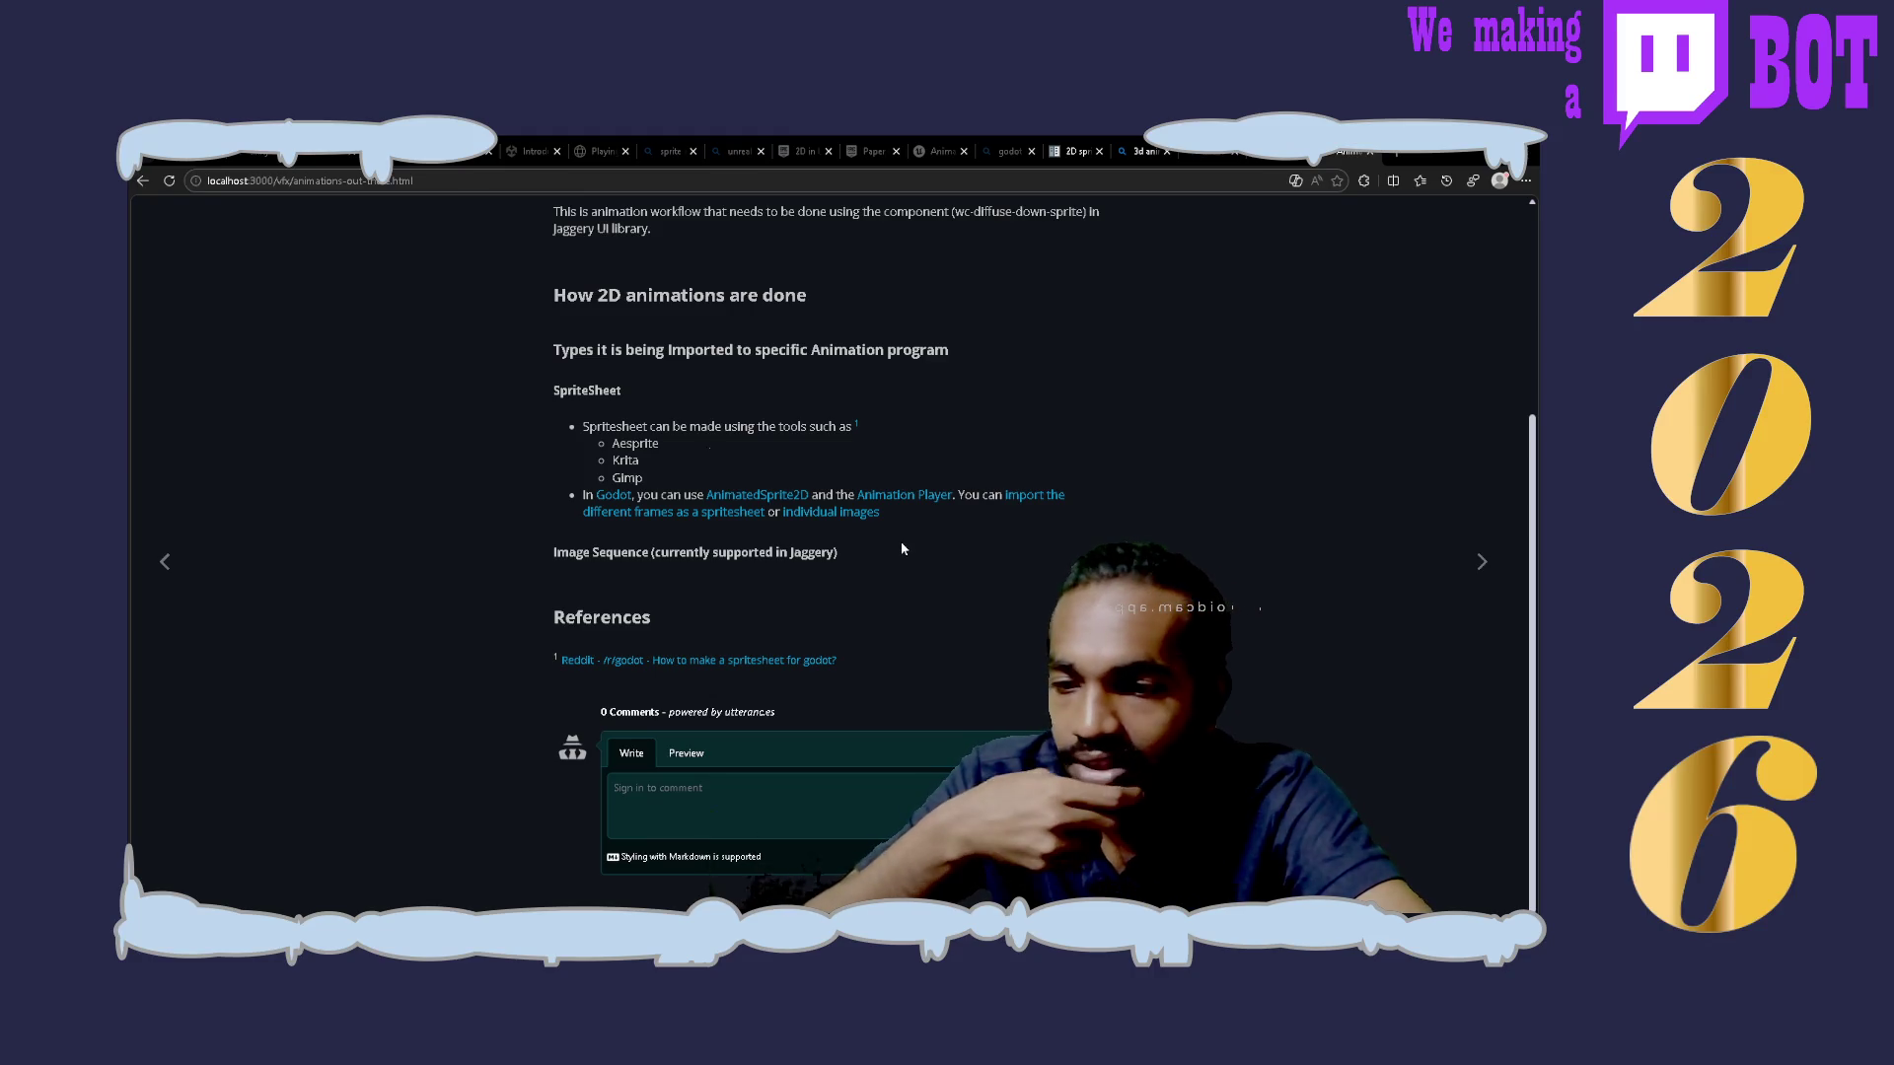
Step: Insert 'as' before [individual images] so it reads 'or as individual images', then save
key("alt+Tab")
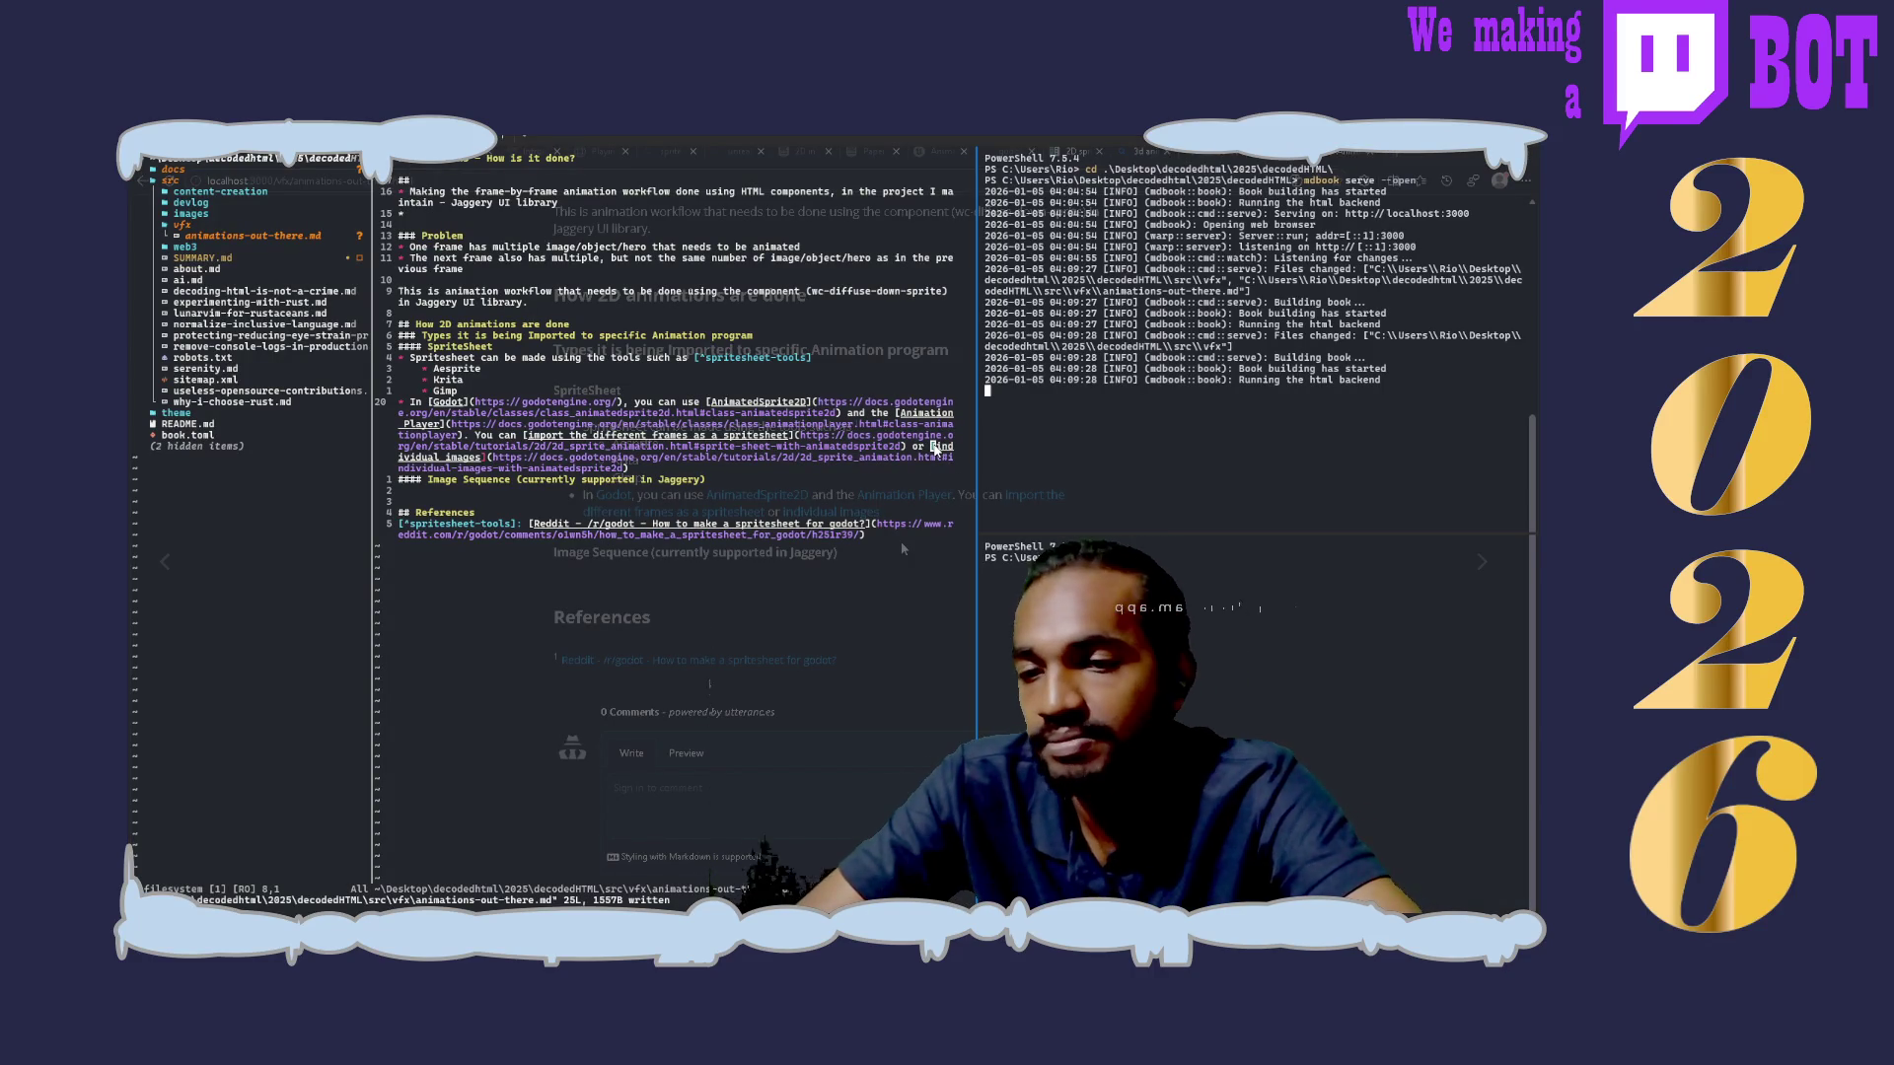
type("ites")
key("BackSpace")
type("as")
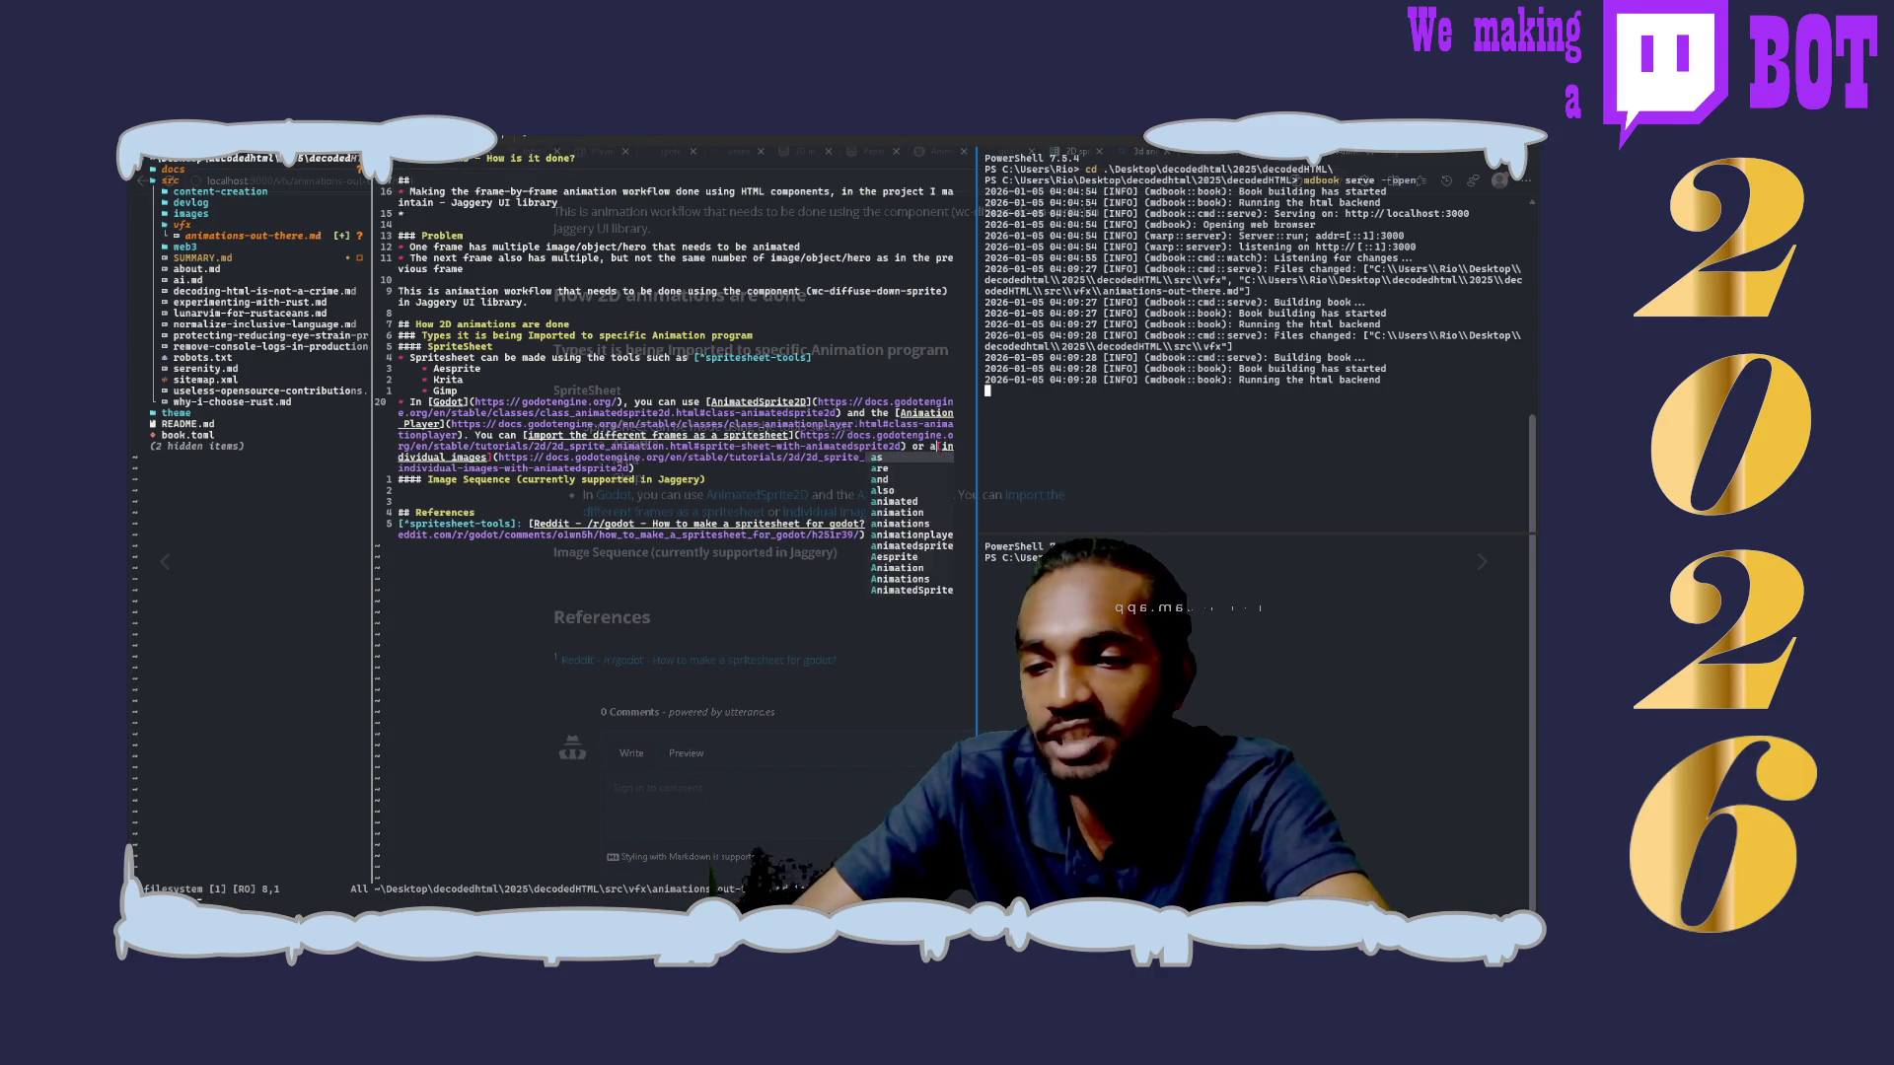
key("Escape")
type(":w")
key("Return")
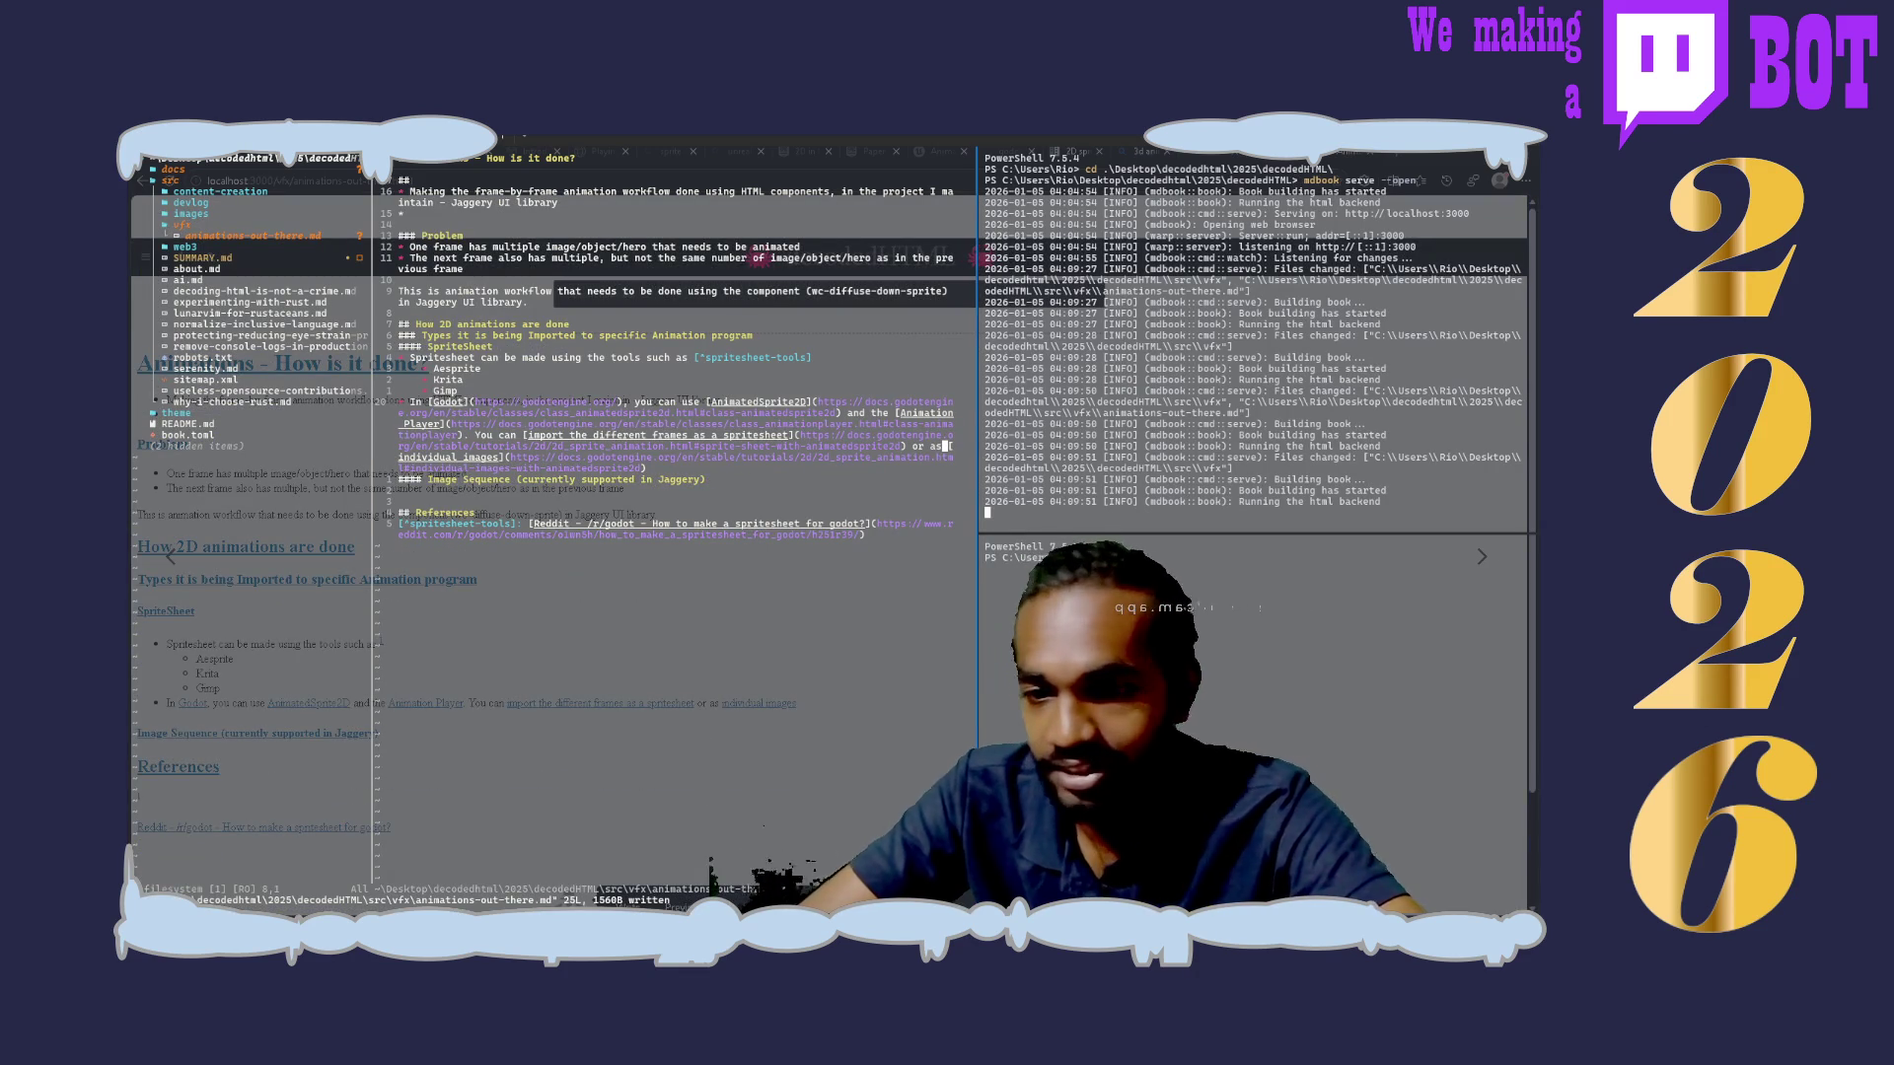
Step: Check the browser preview, then stop and rerun mdbook serve --open in the PowerShell pane
key("alt+Tab")
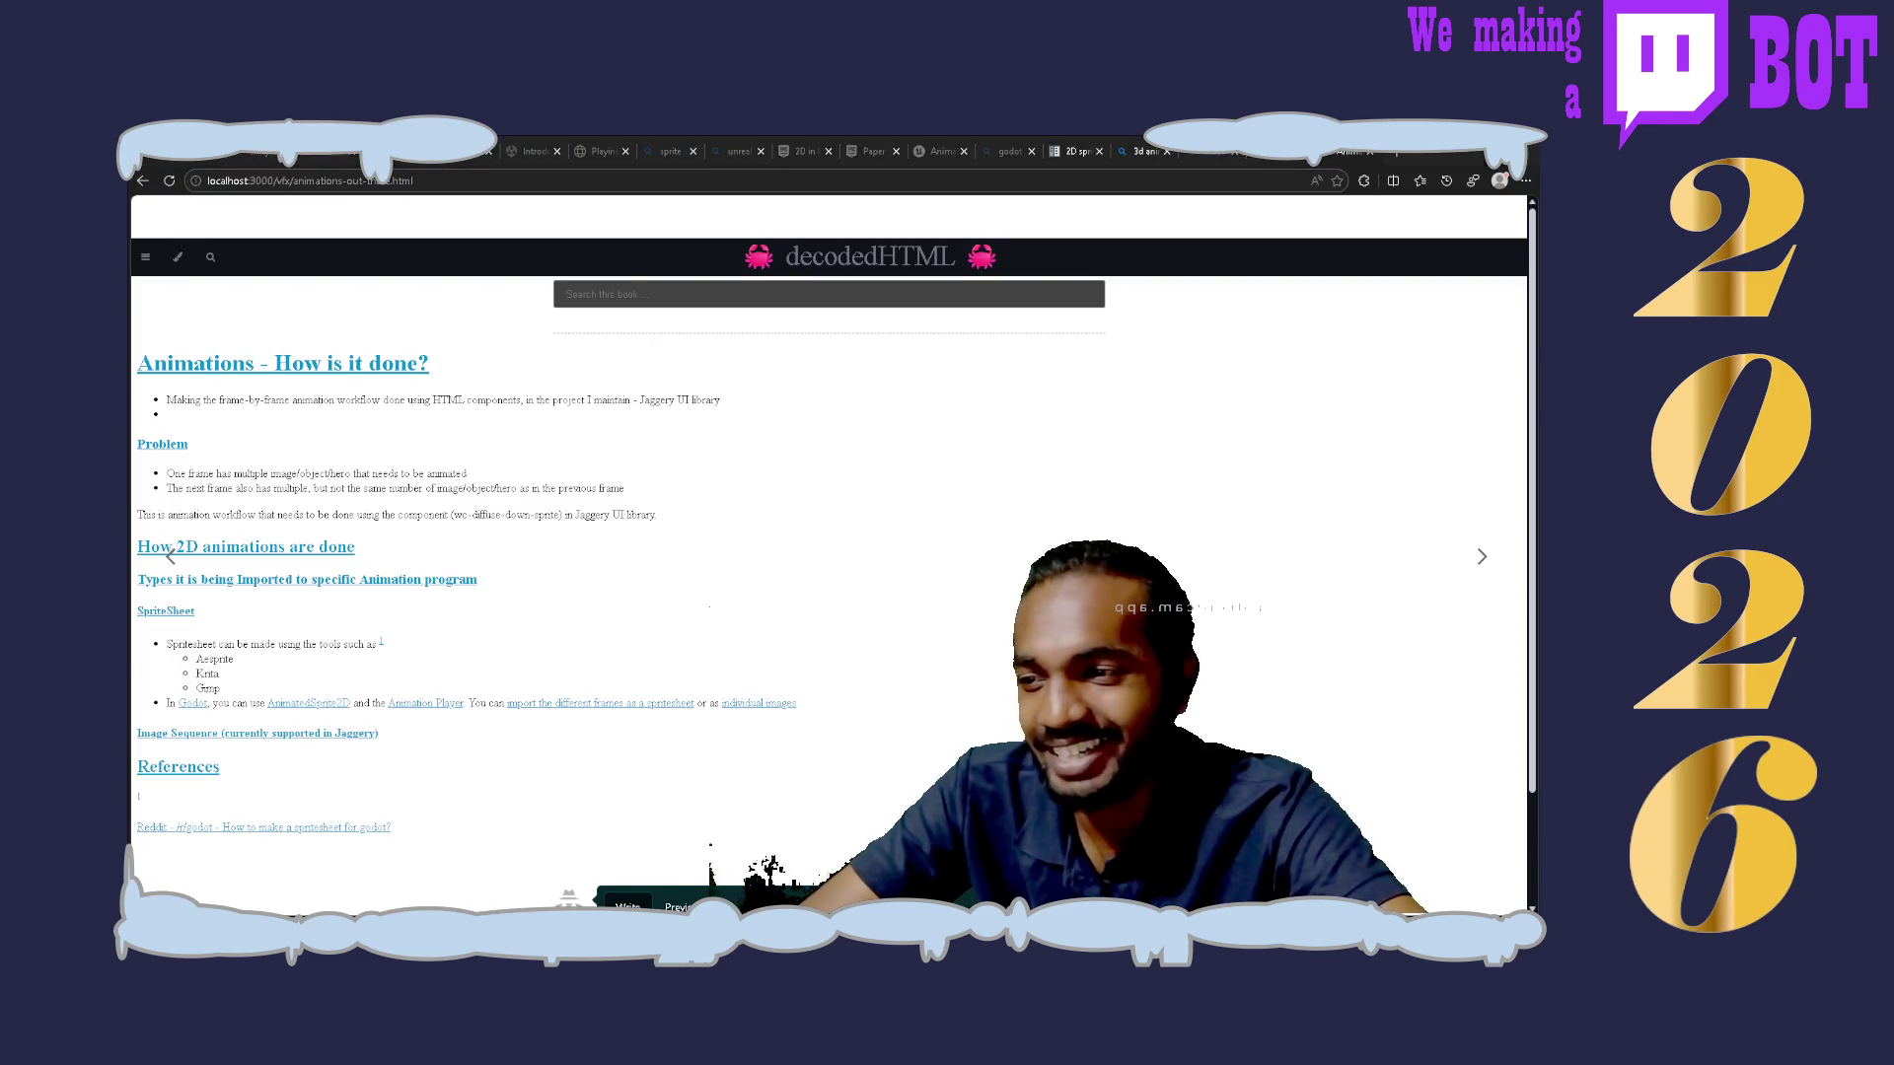
key("alt+Tab")
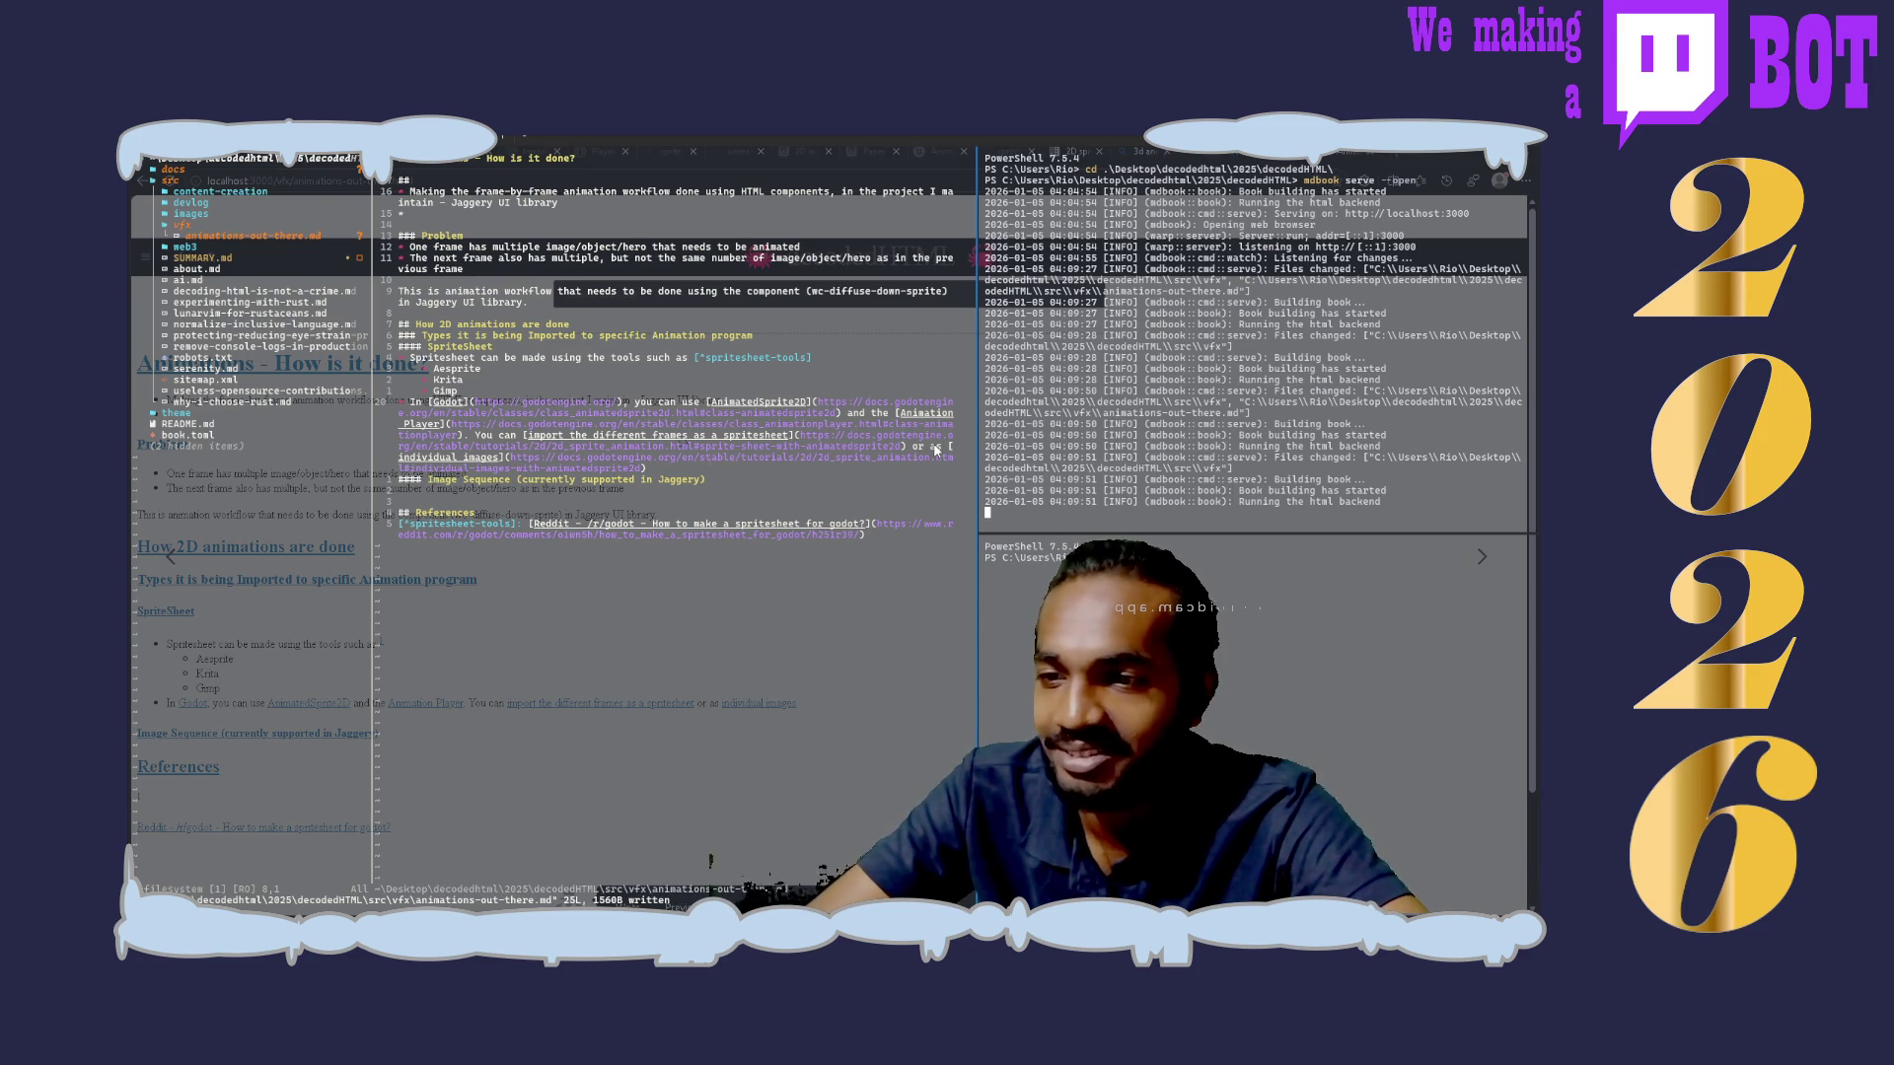
left_click(1351, 429)
key("ctrl+c")
key("ctrl+c")
key("Up")
key("Return")
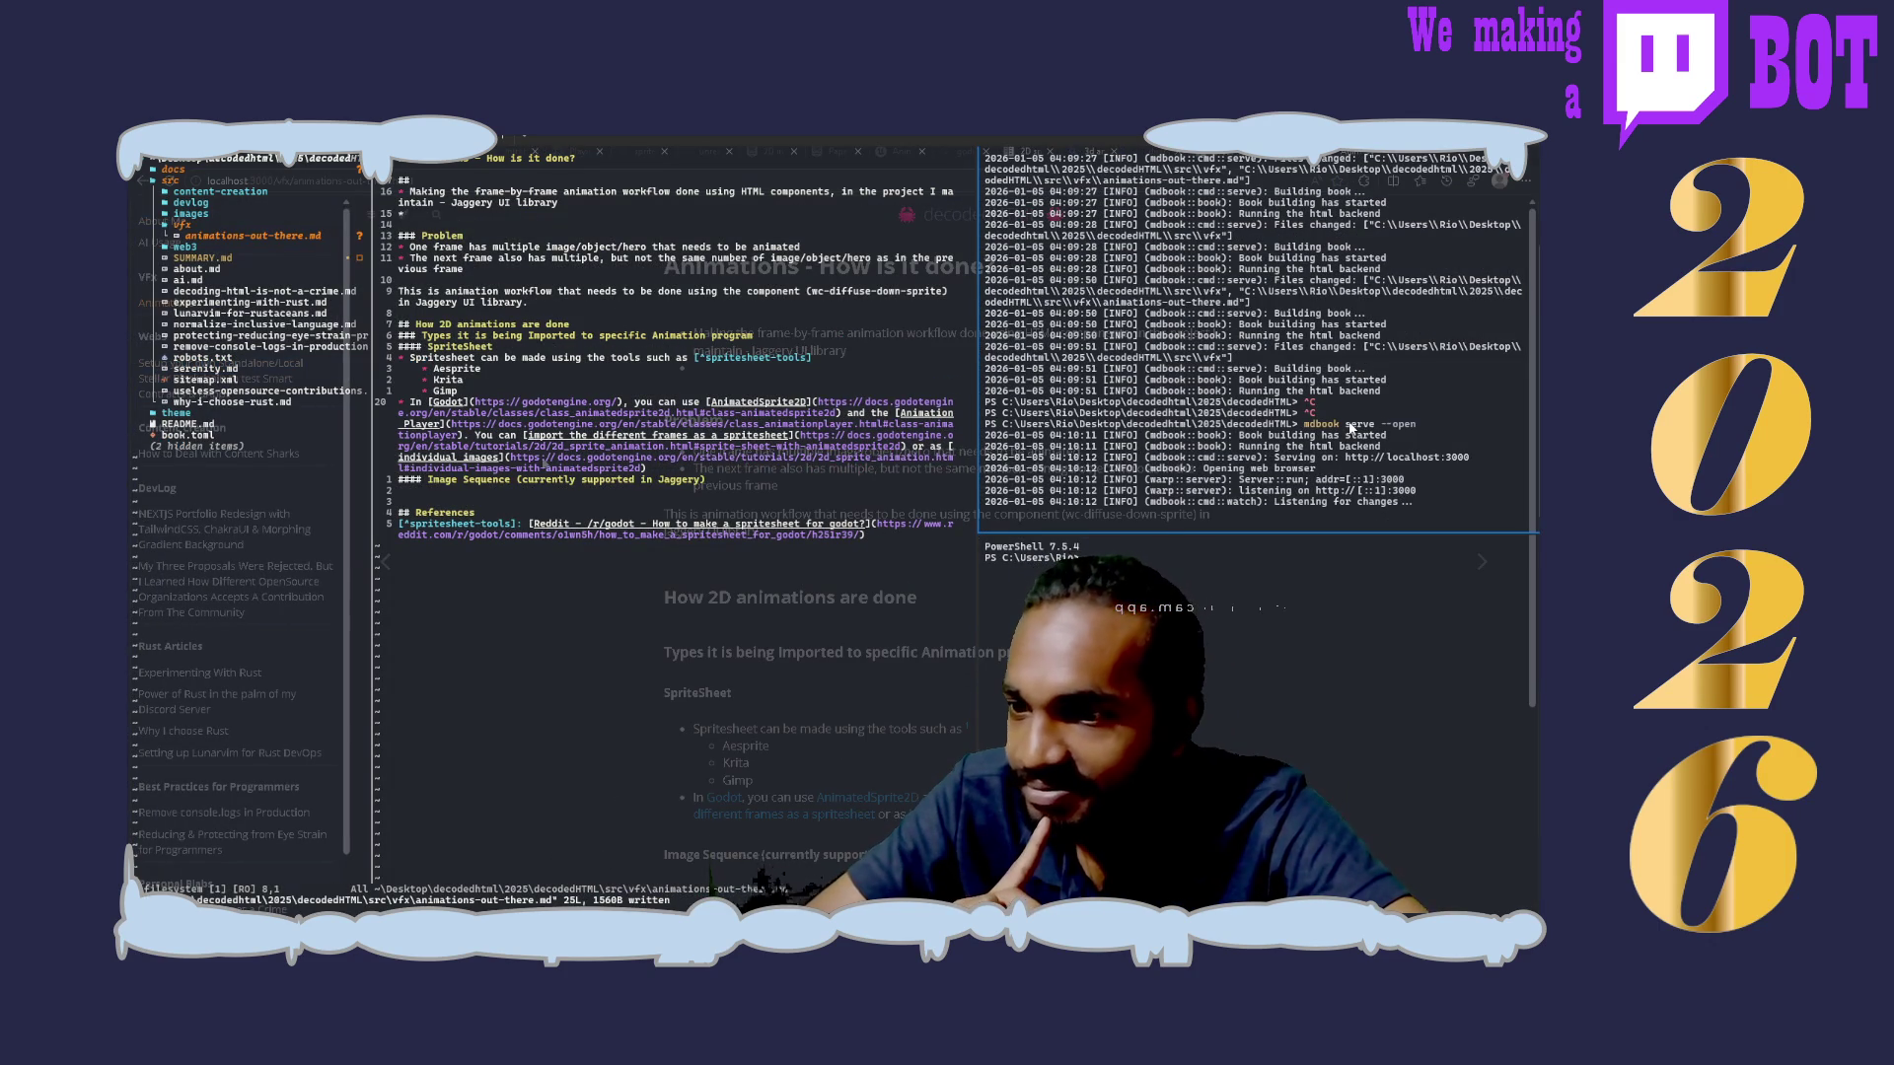
scroll(791, 554, "down", 3)
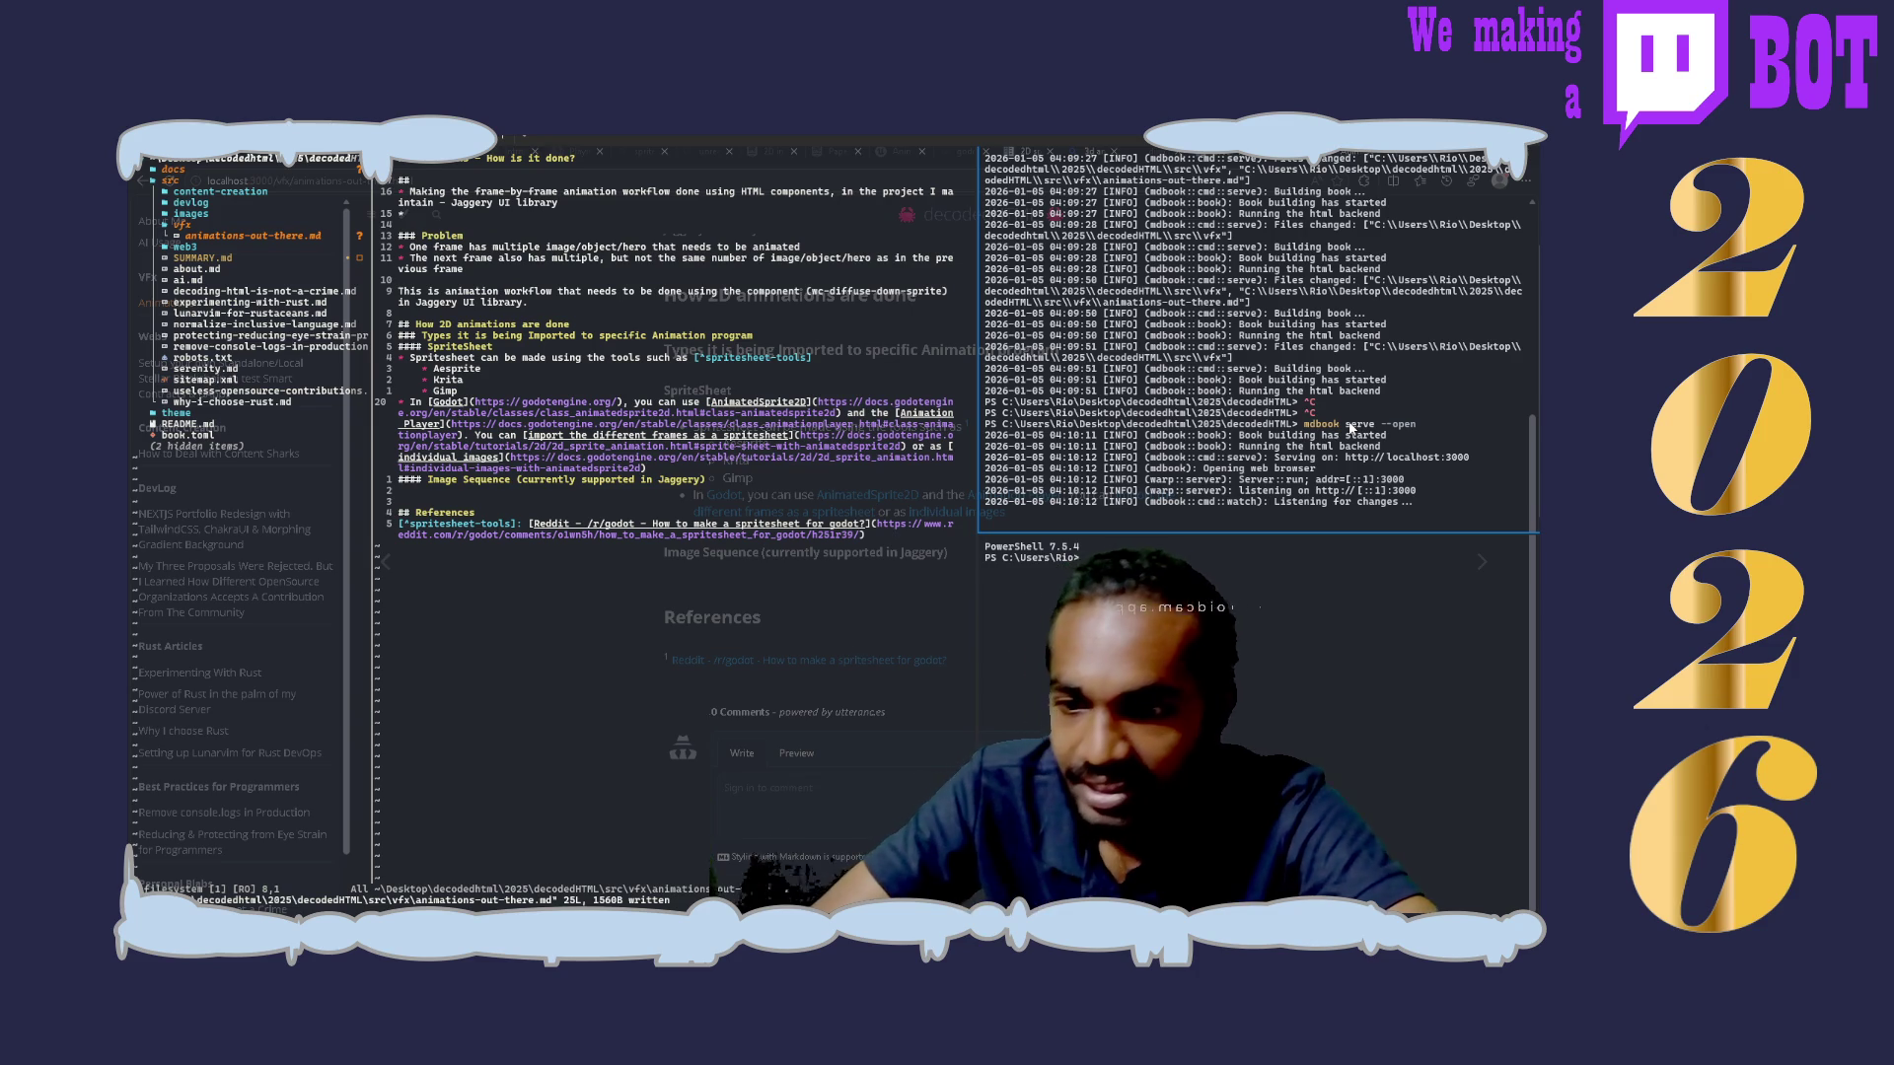
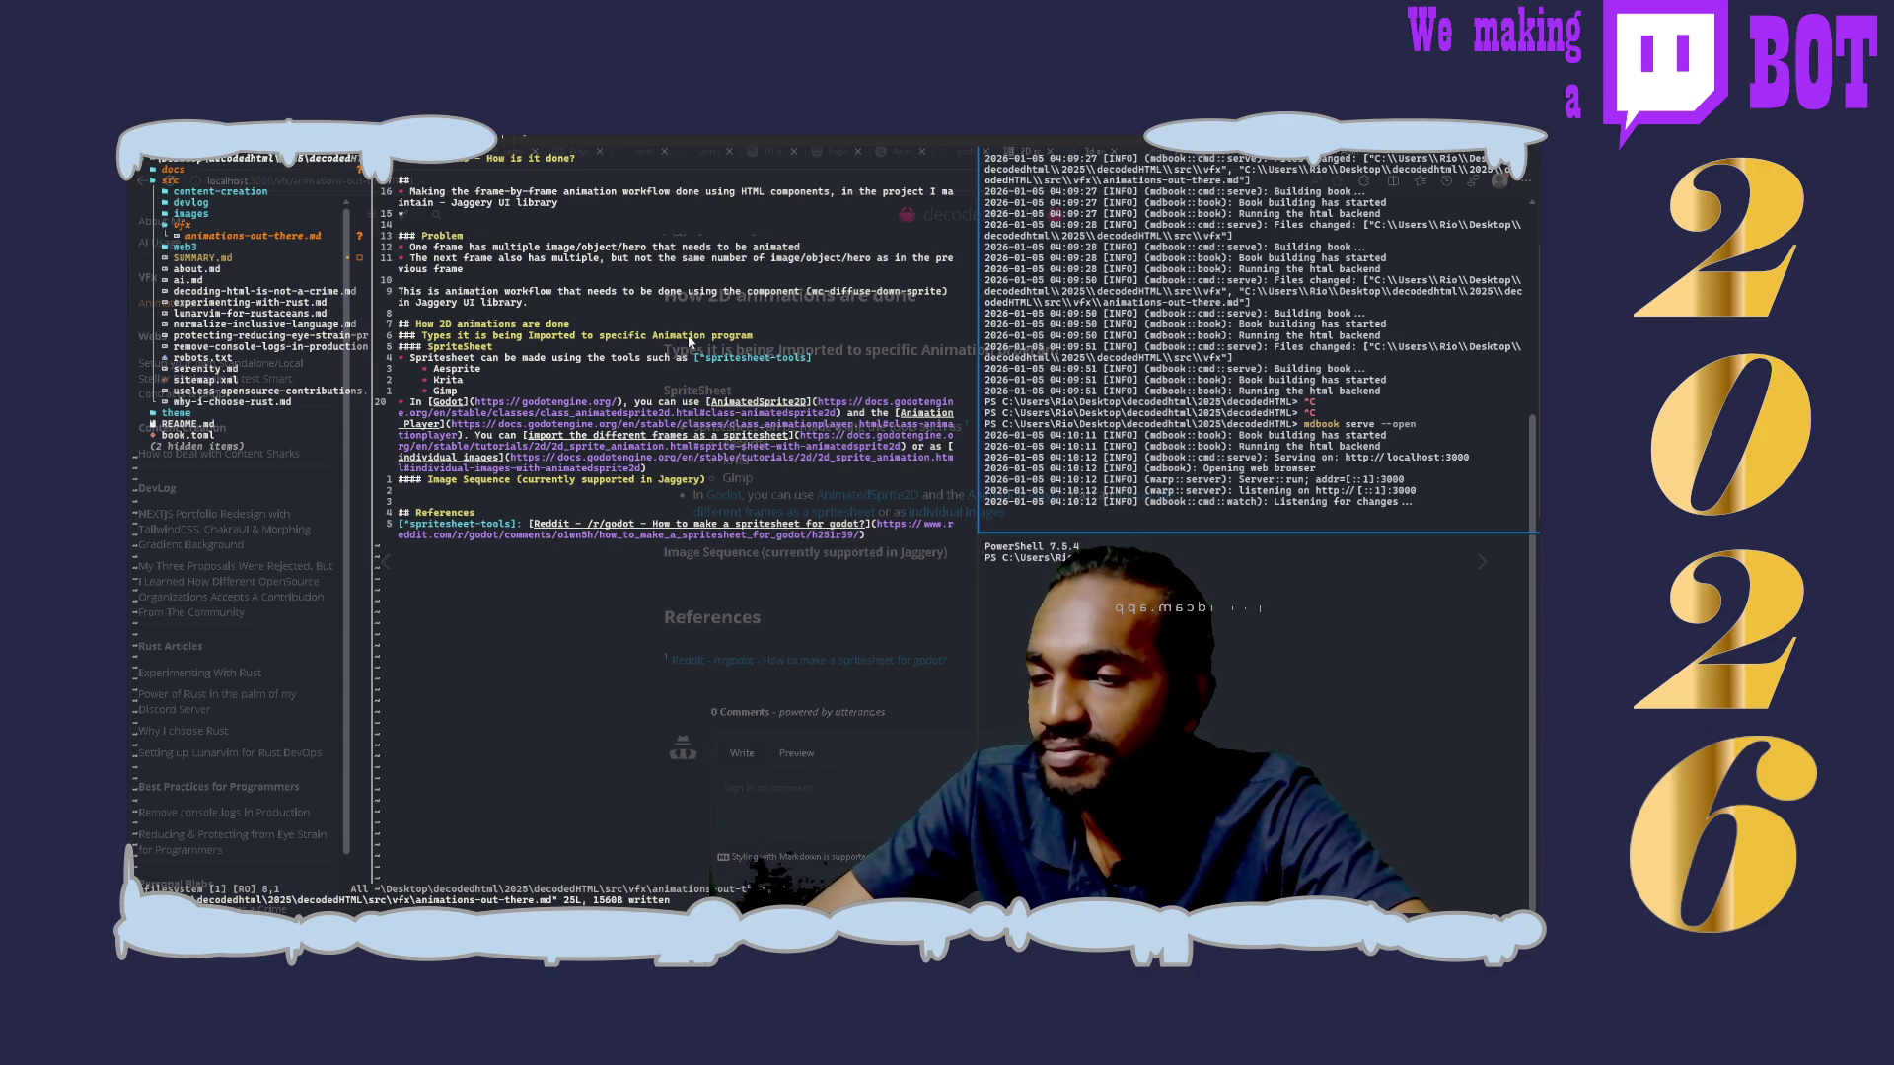
Step: Insert 'to a' before 'specific' in the 'Types it is being Imported' heading and save the article
left_click(595, 336)
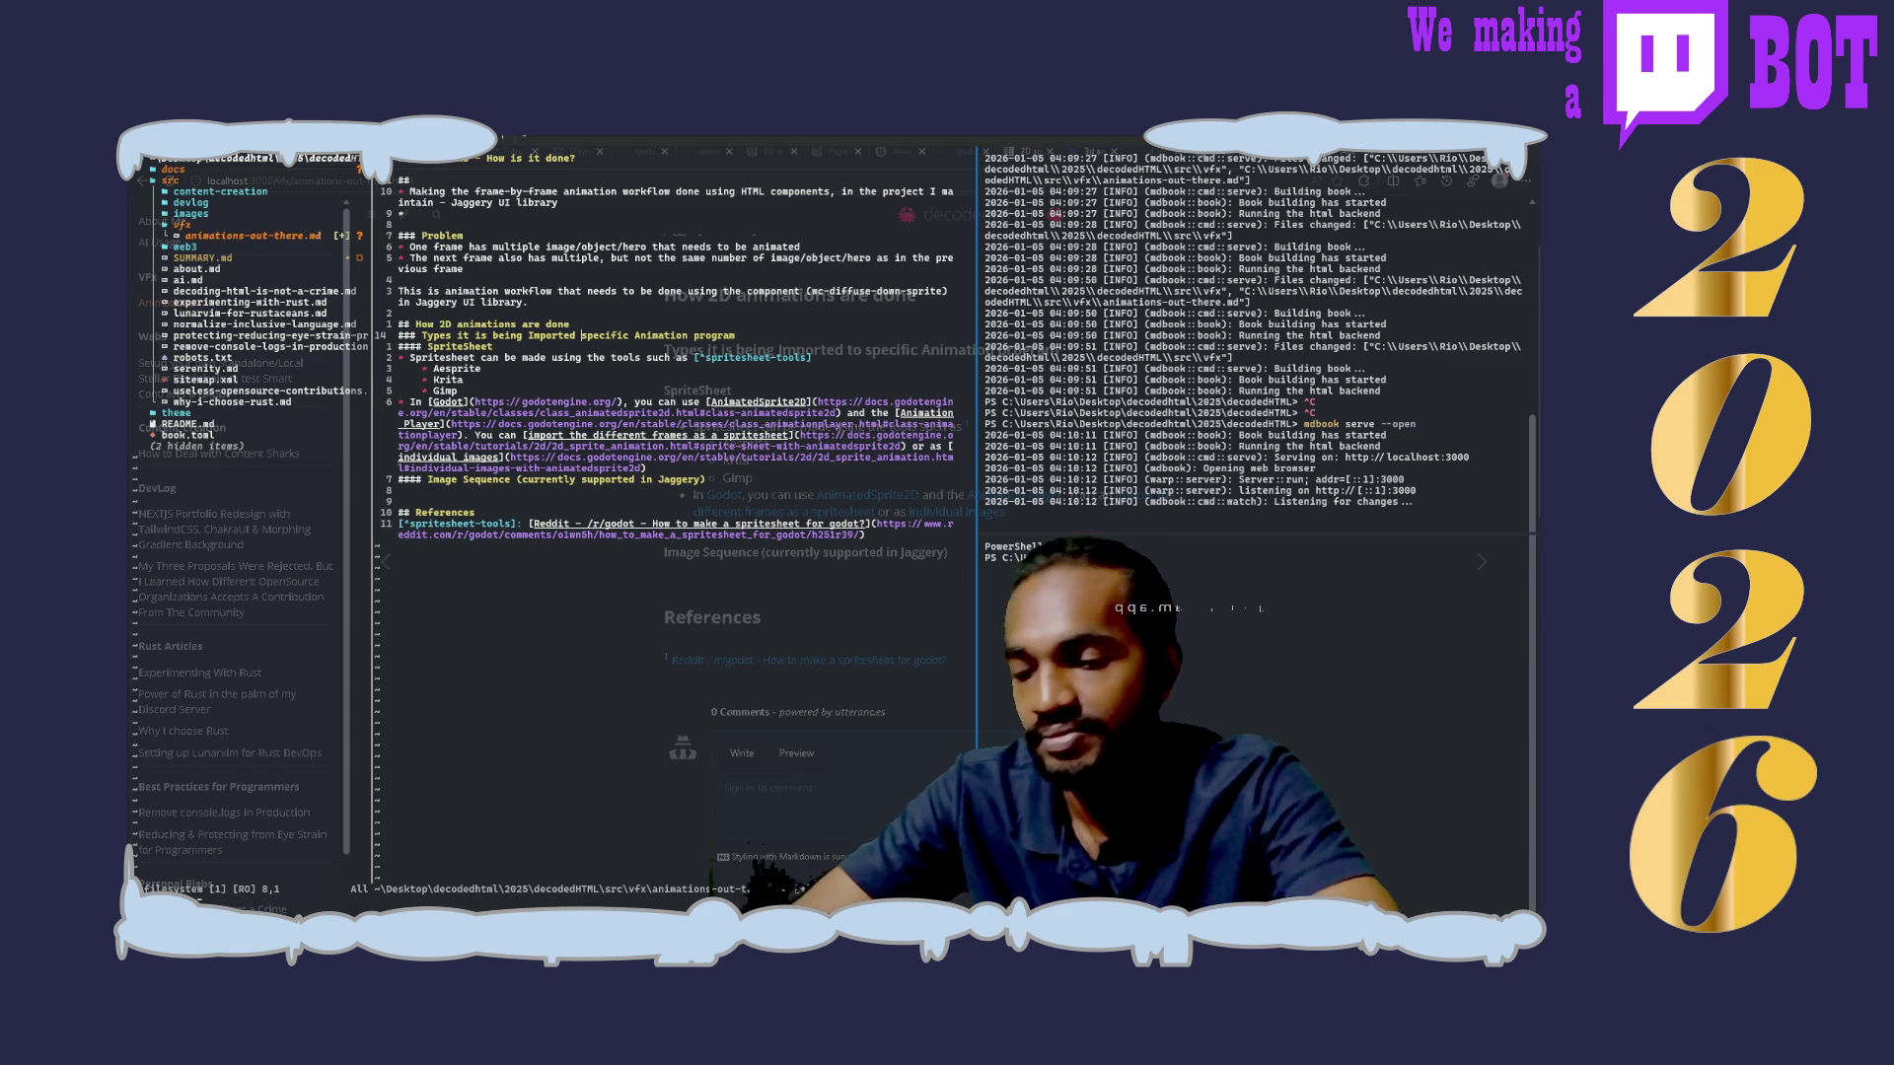
type("from")
key("space")
key("w")
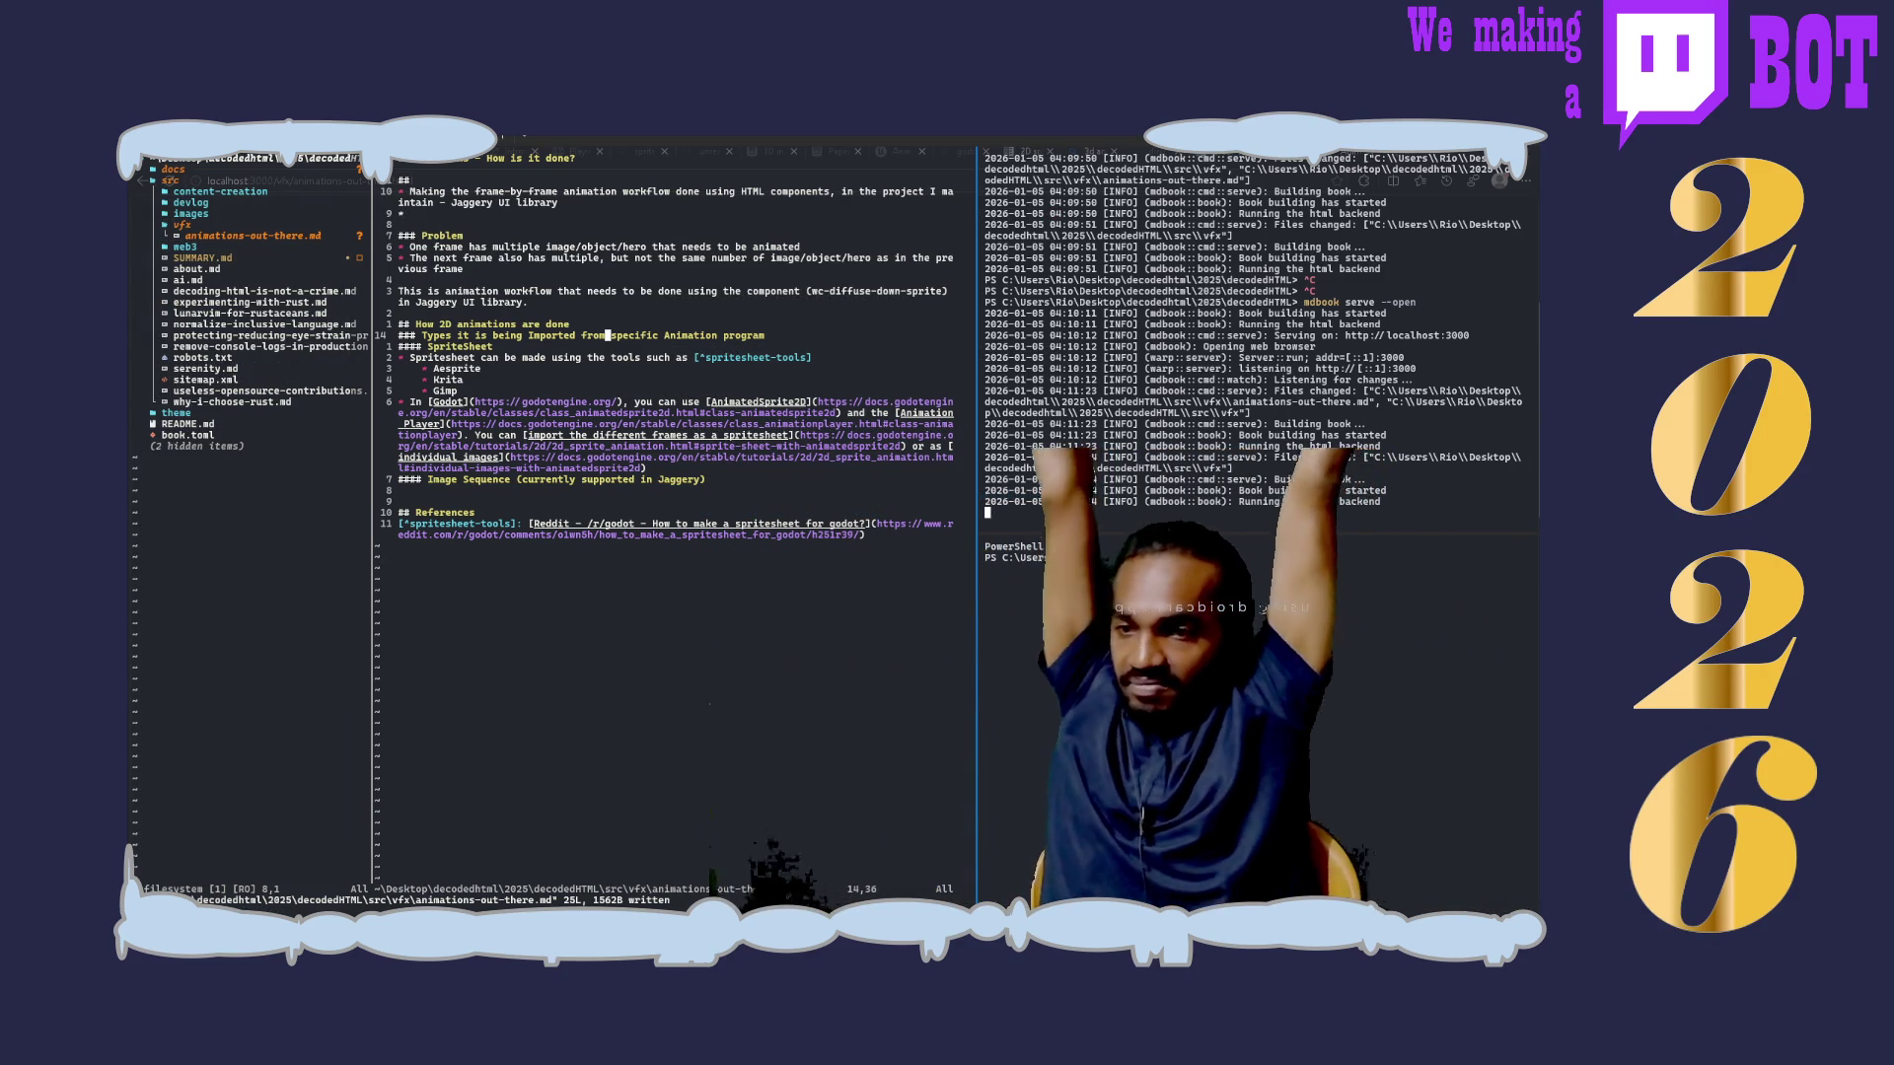
key("s")
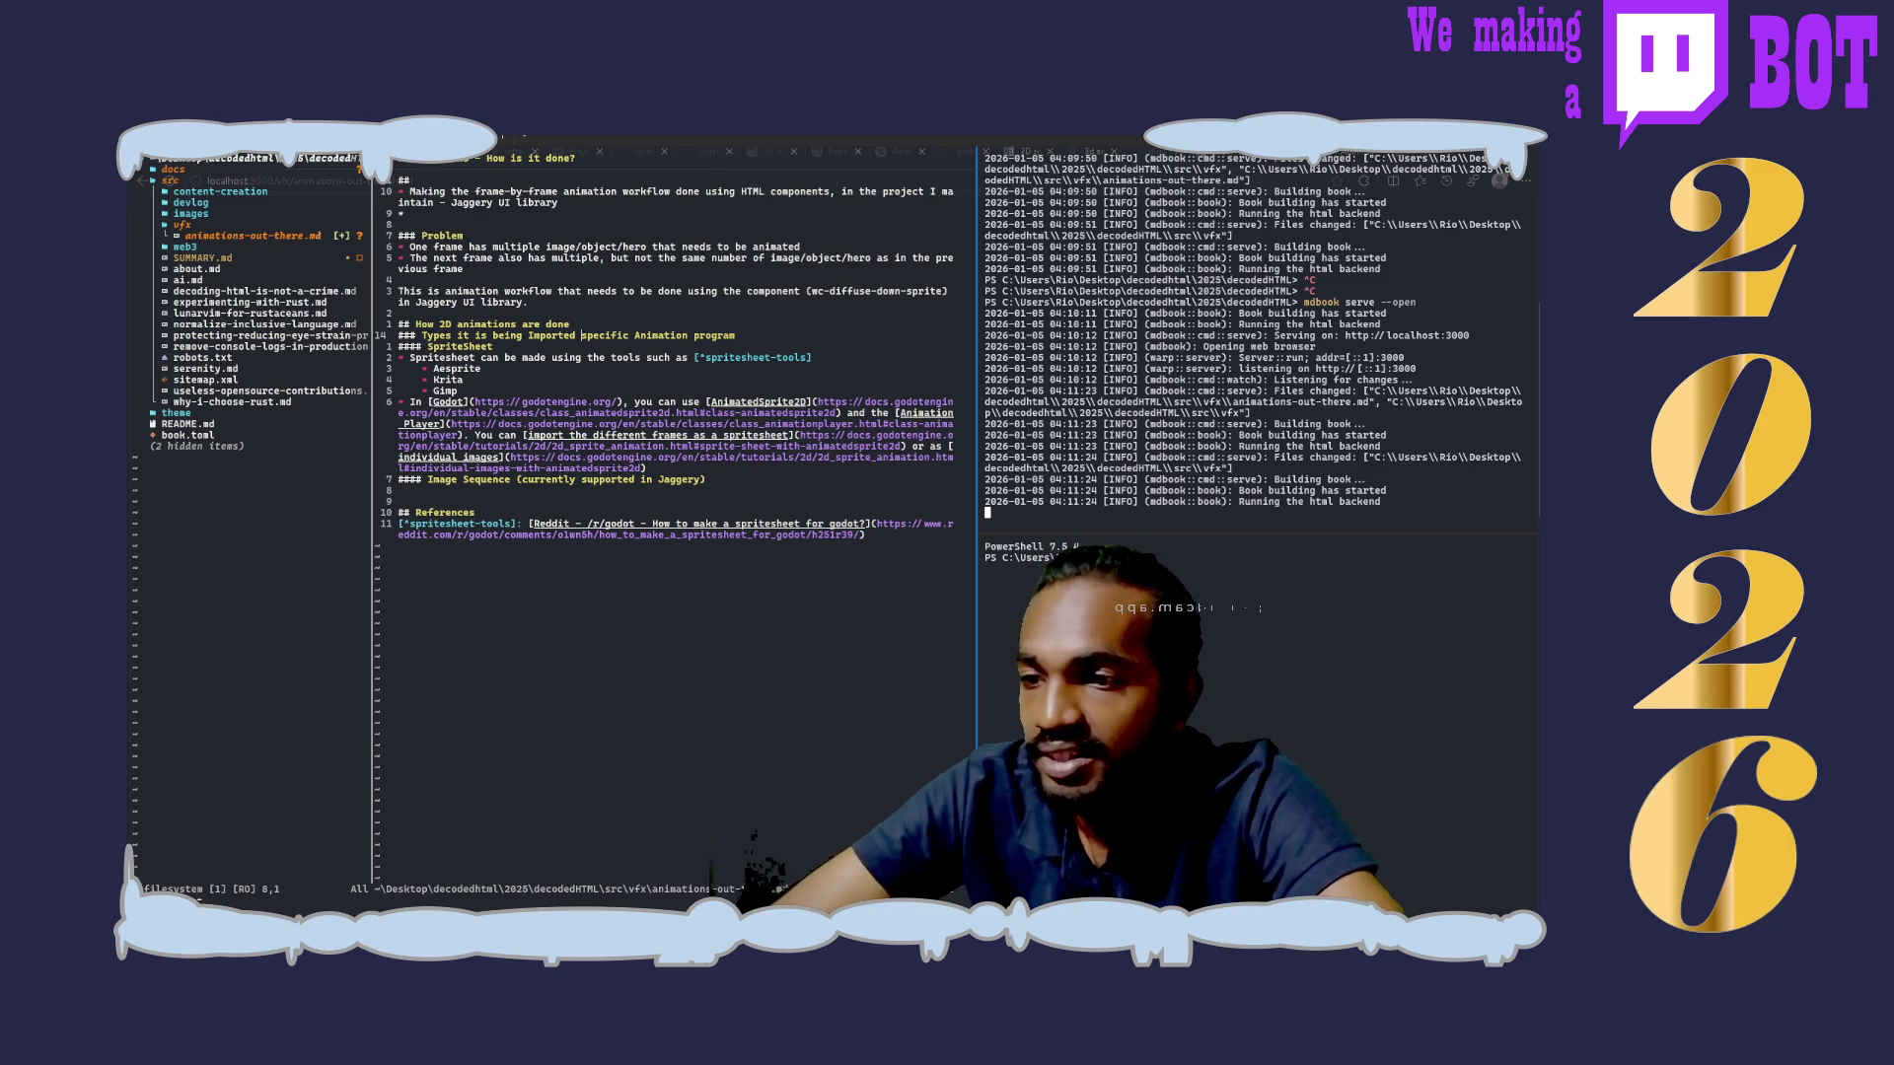
type("to a")
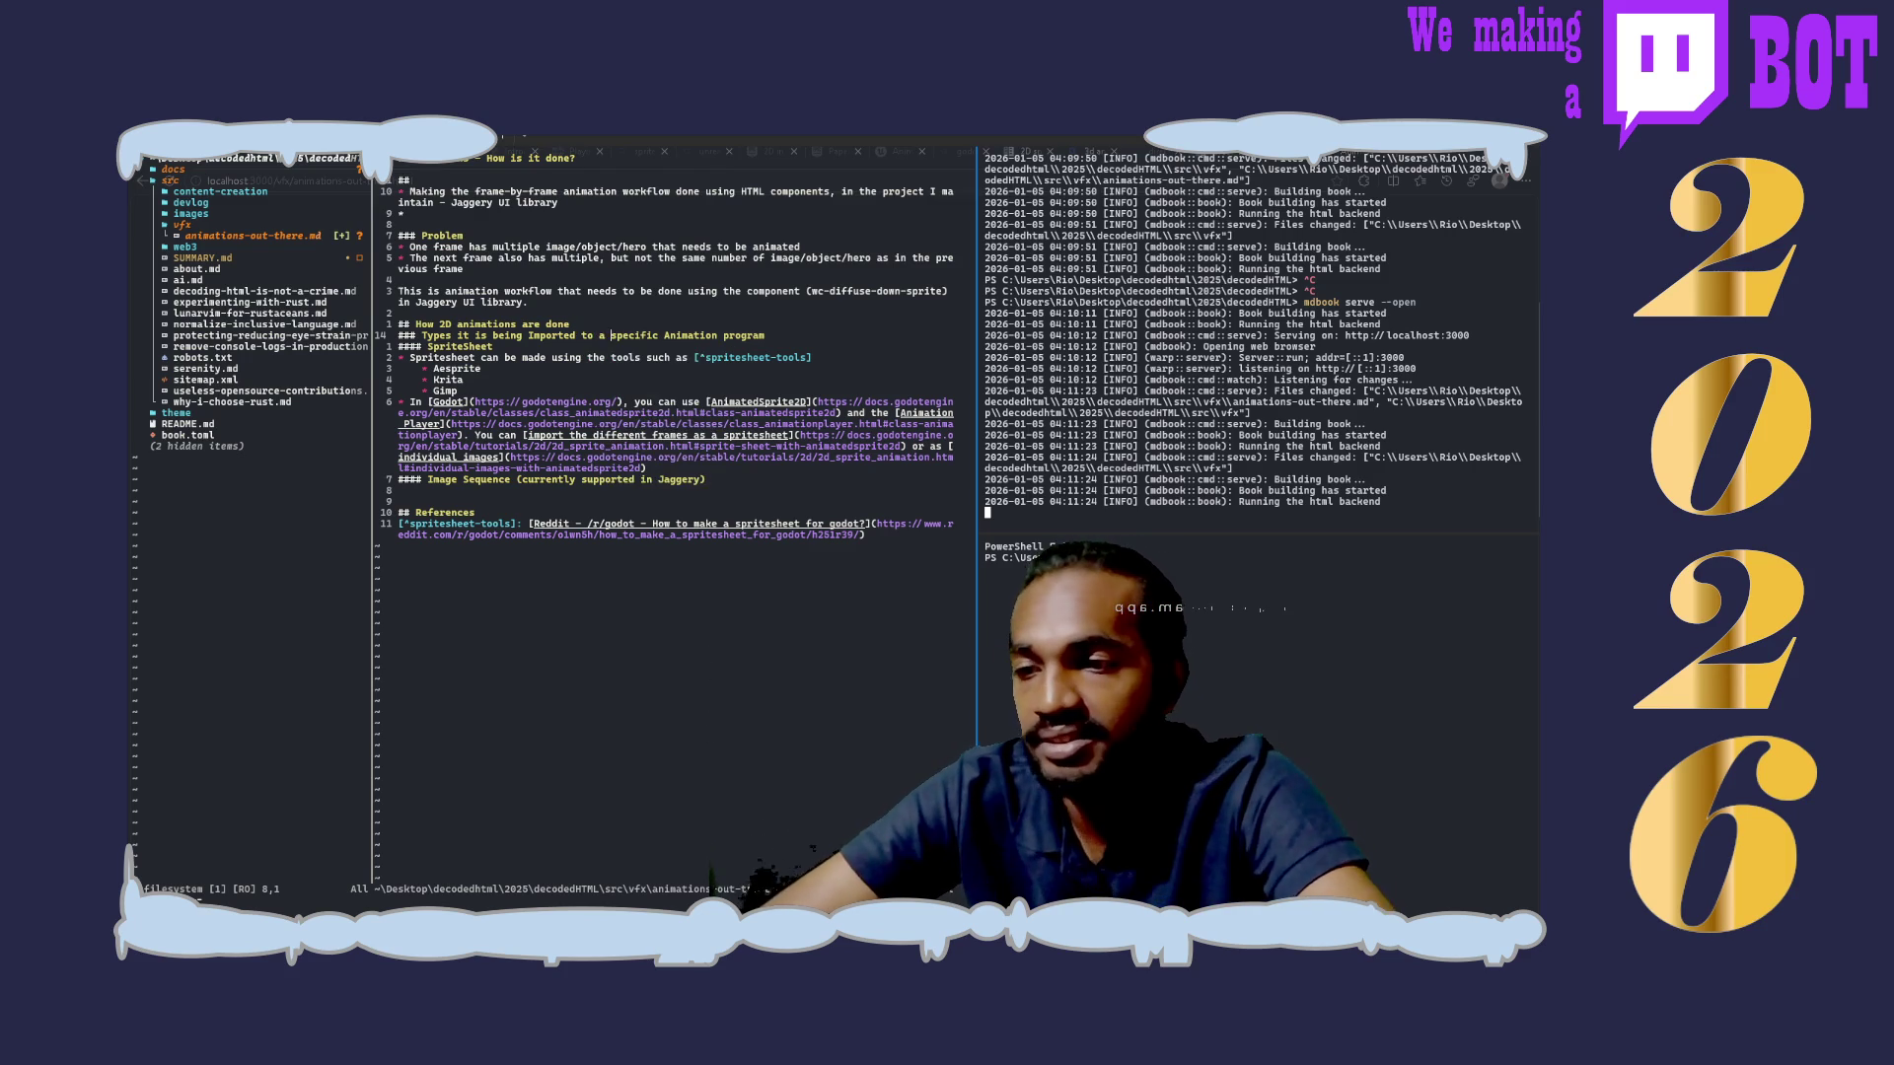
key("Escape")
key("ctrl+s")
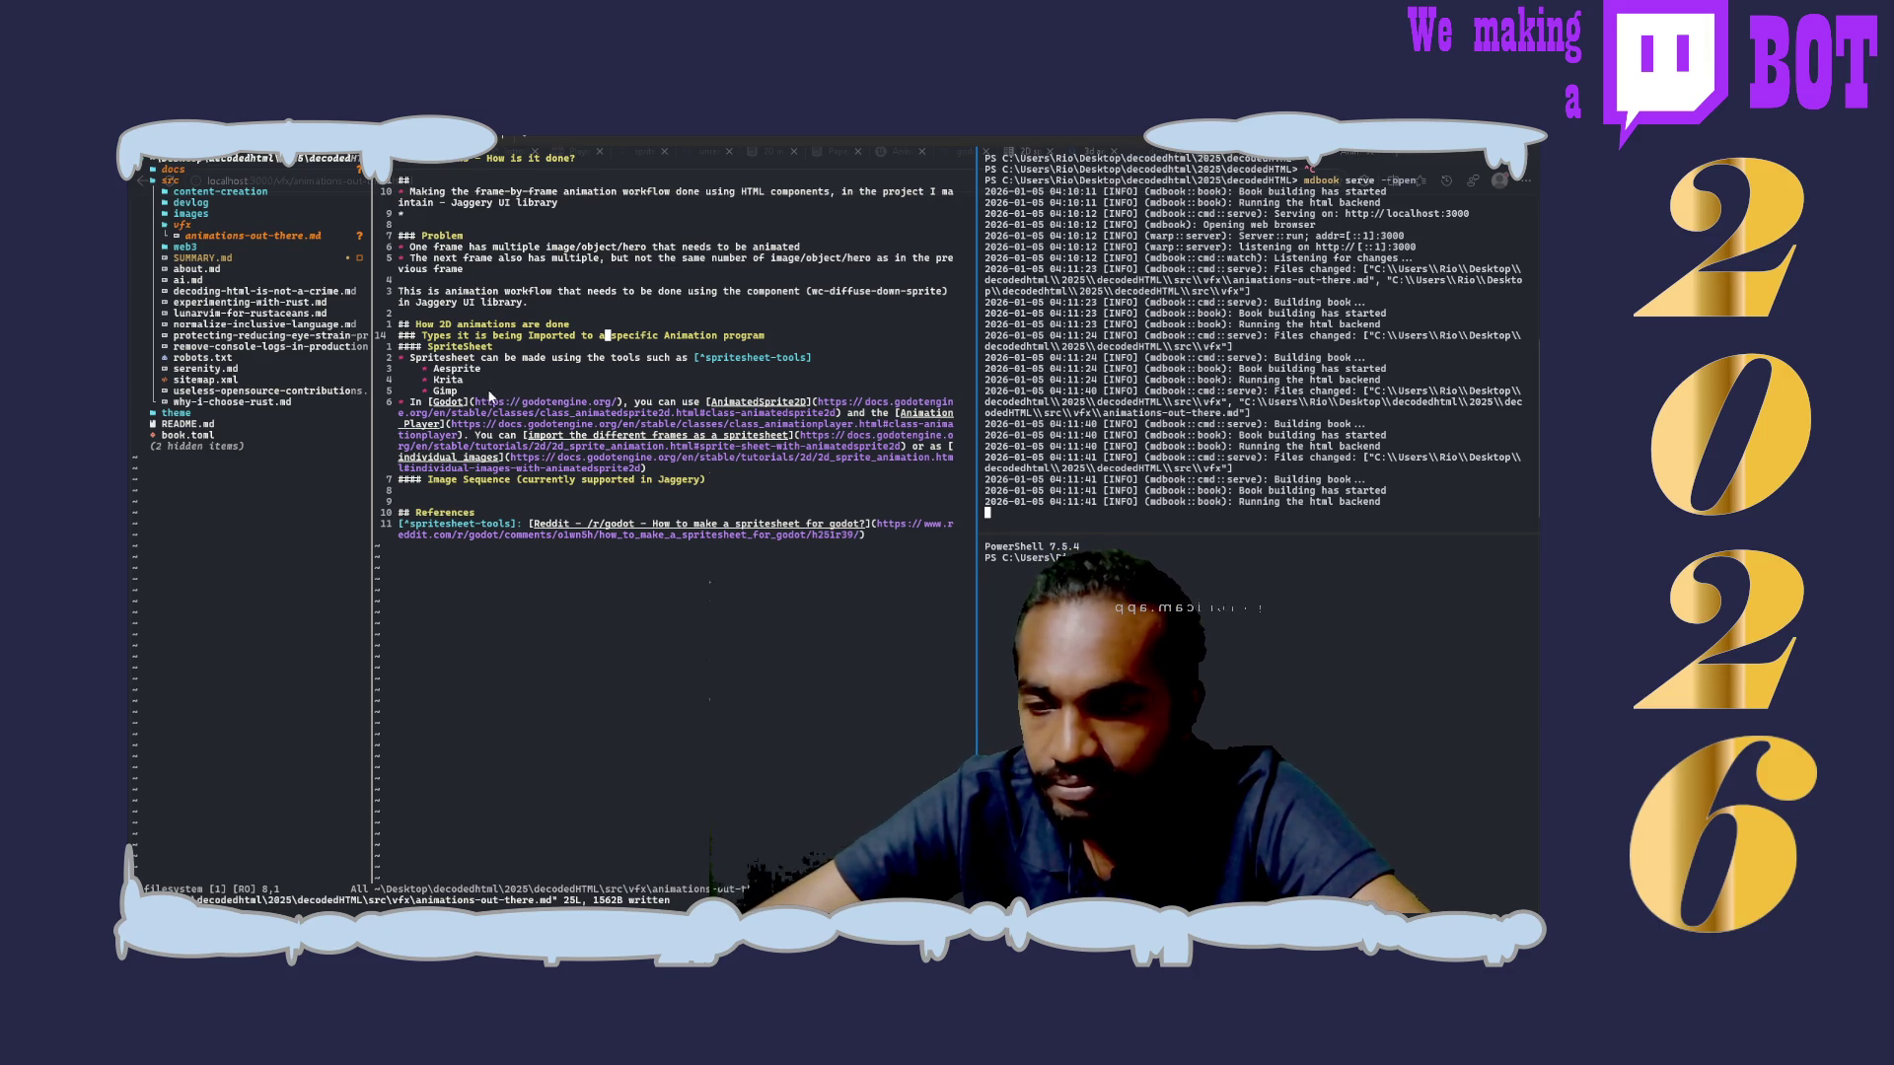
left_click(726, 479)
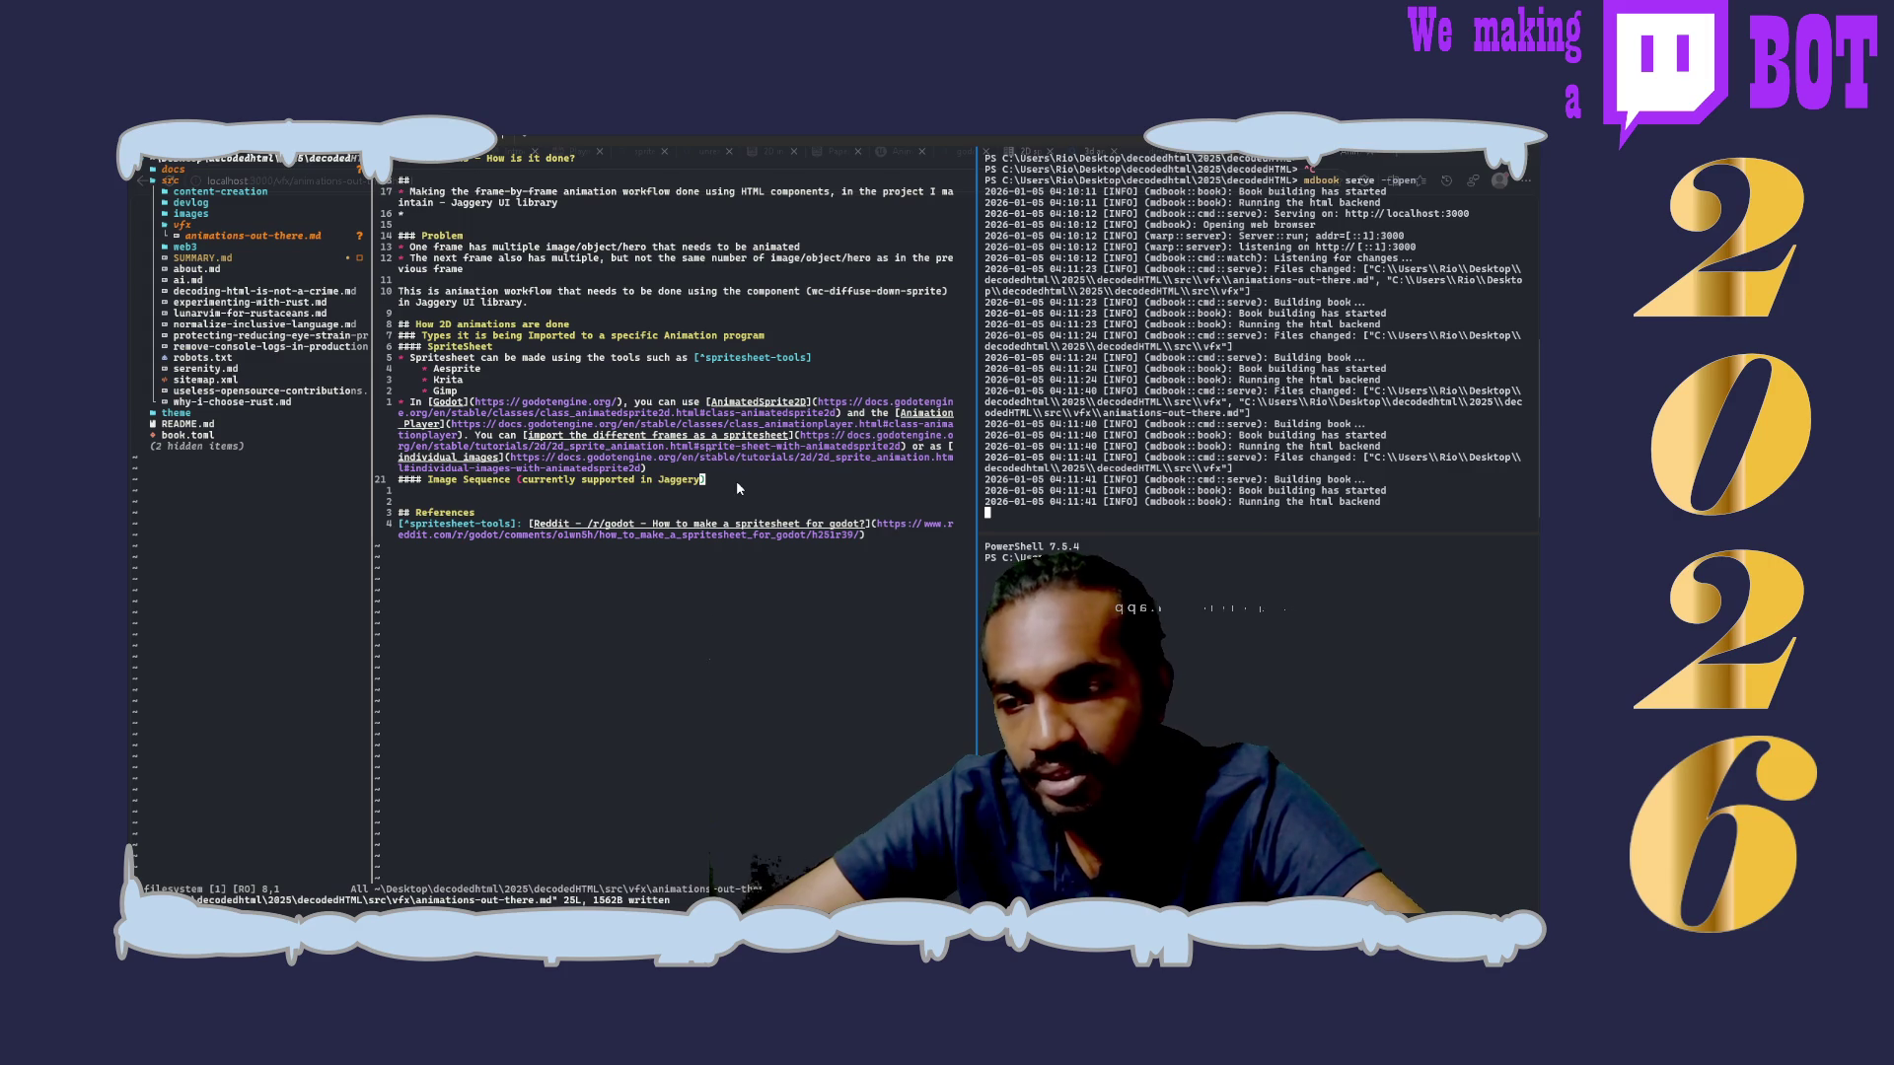
Step: Open a new line under the Image Sequence heading and start the 'Godot can us…' bullet
key("a")
key("Return")
type("- Godot")
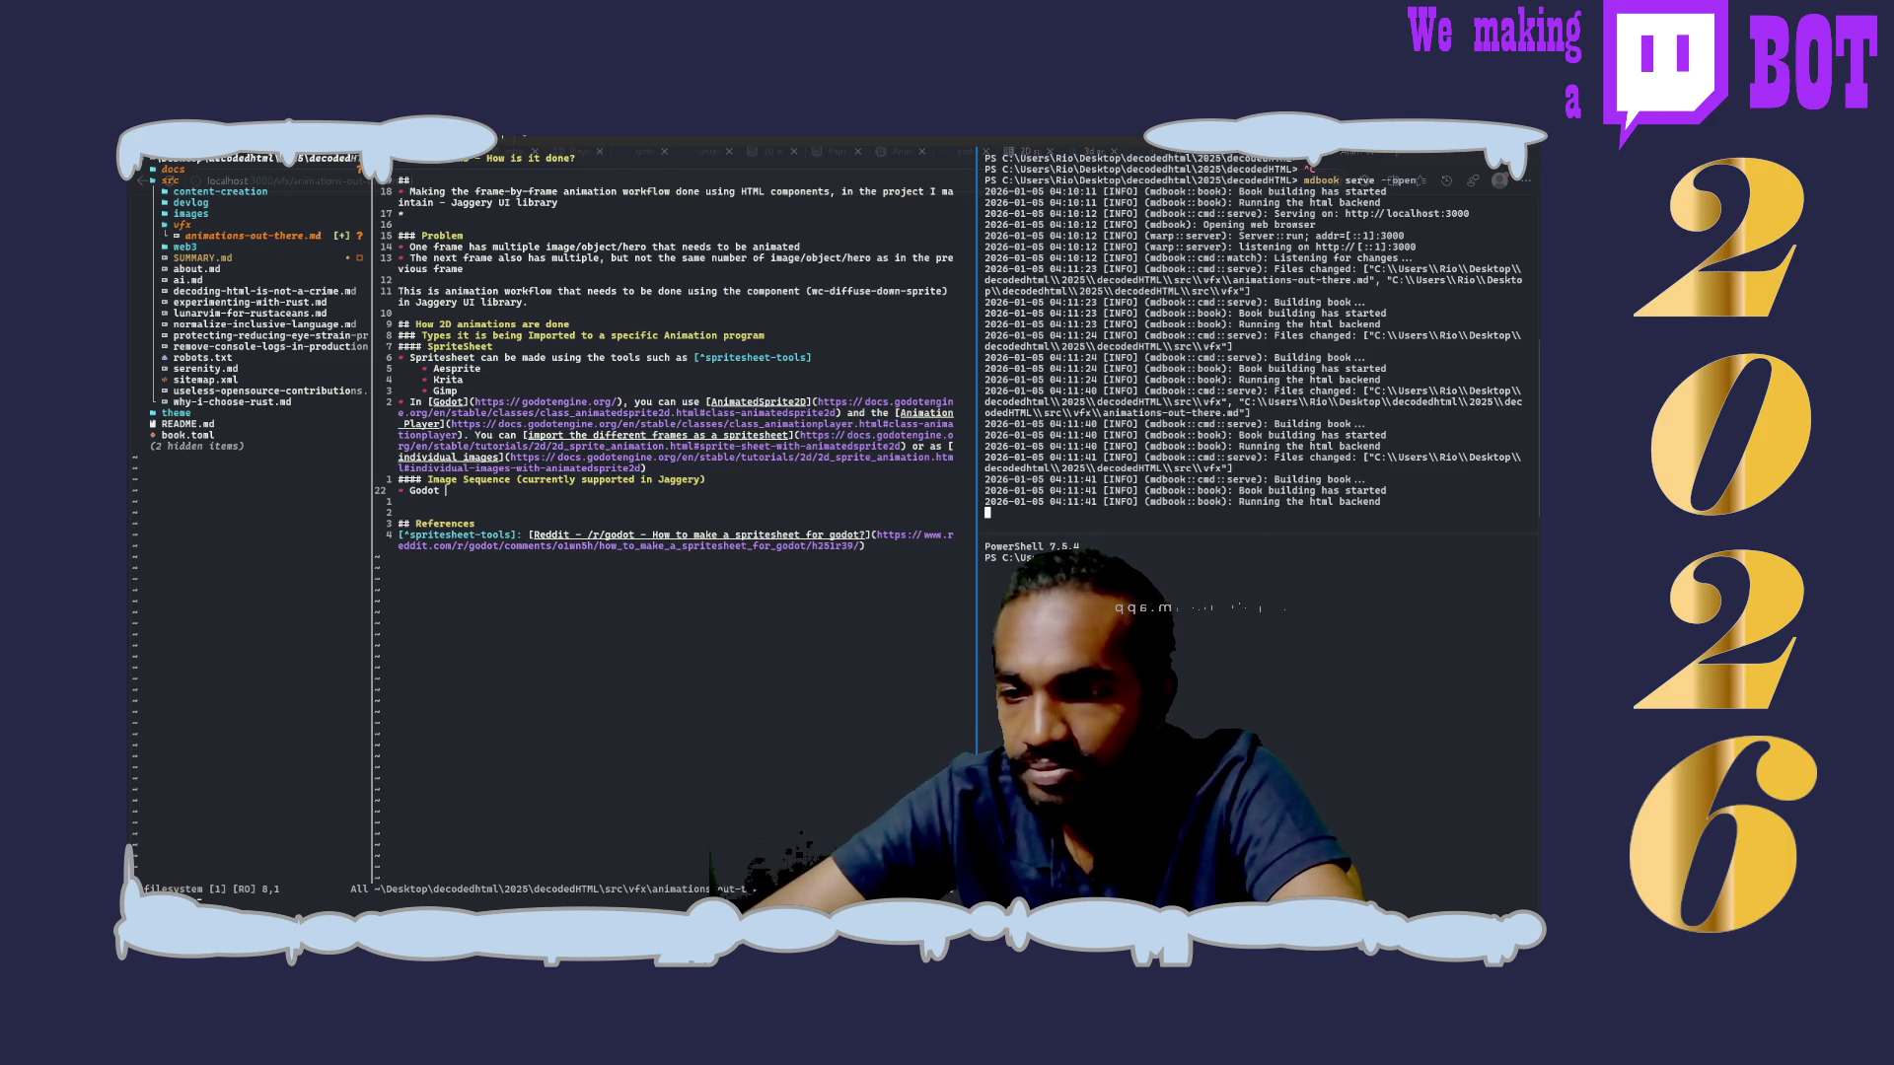
type("can ")
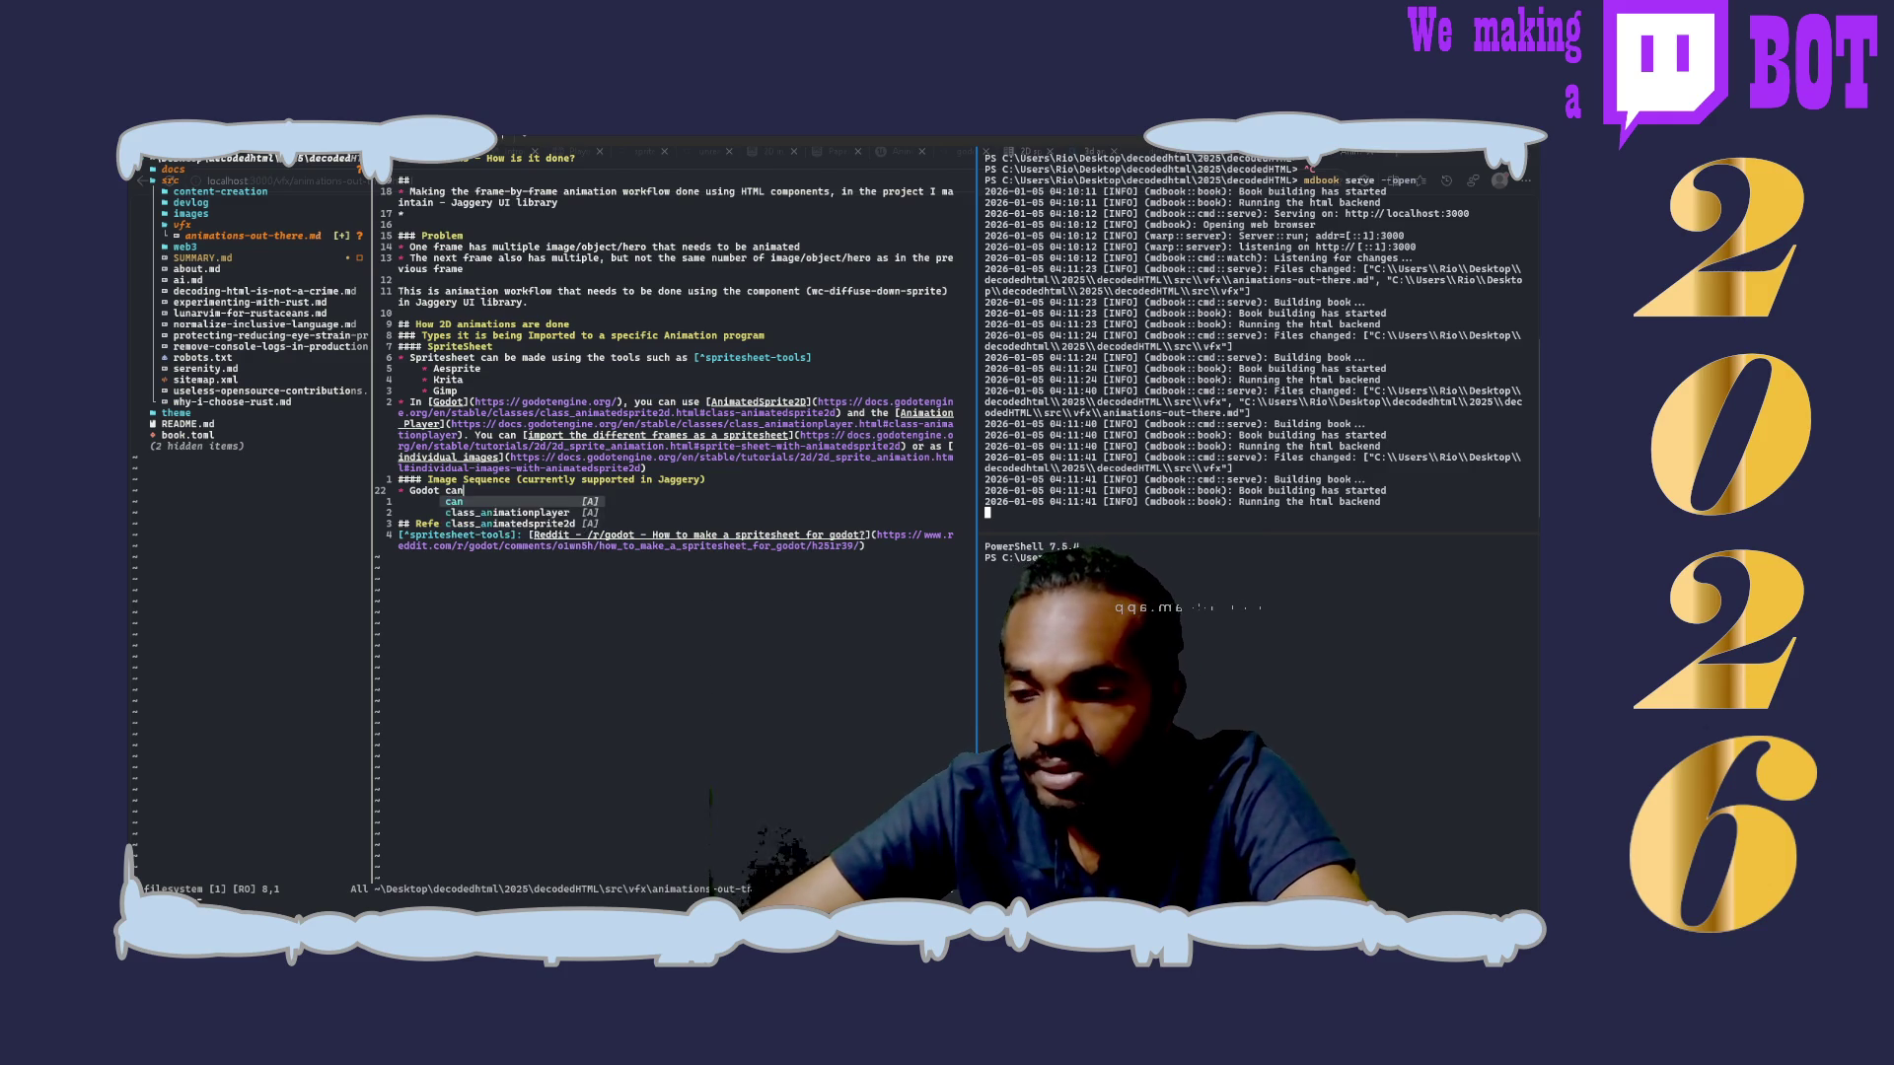
type("us")
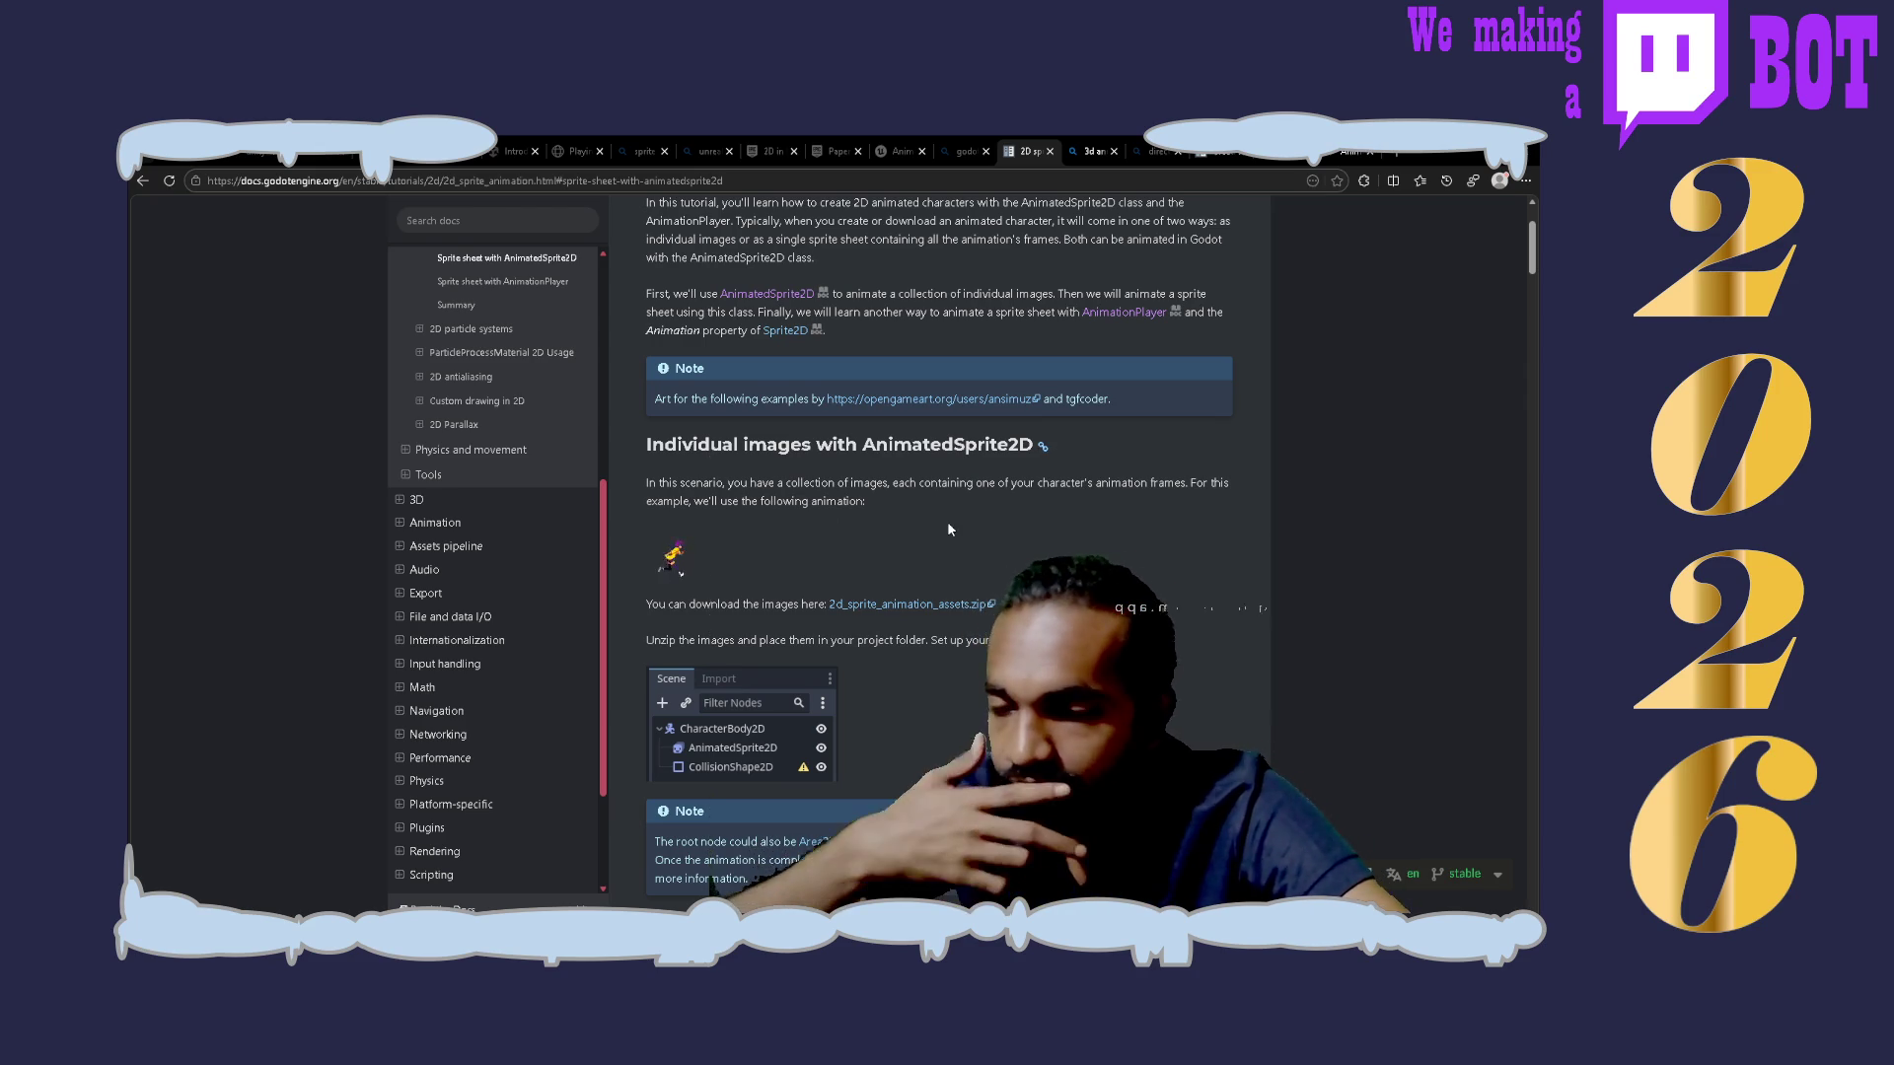
Step: Scroll the 2D sprite animation tutorial down to the four-by-two sprite sheet's Select Frames example
scroll(948, 530, "down", 2)
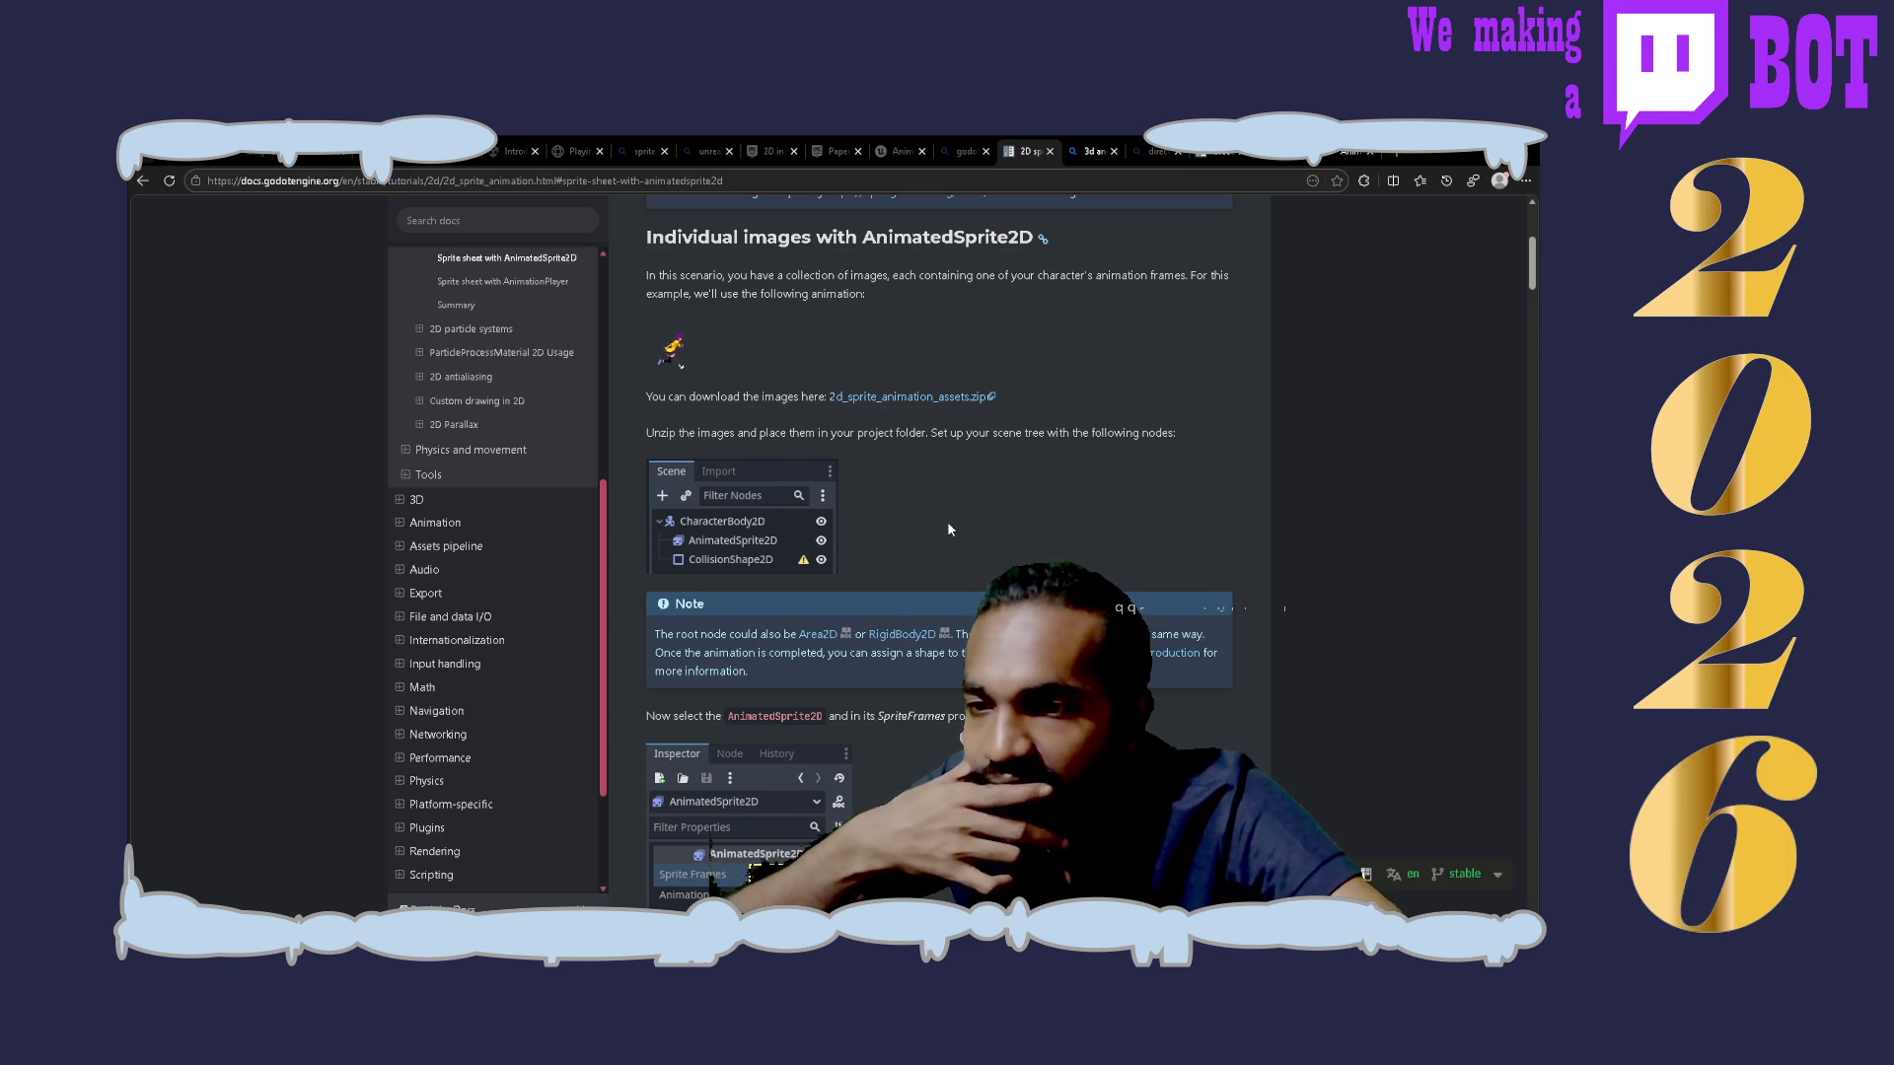
scroll(948, 530, "down", 3)
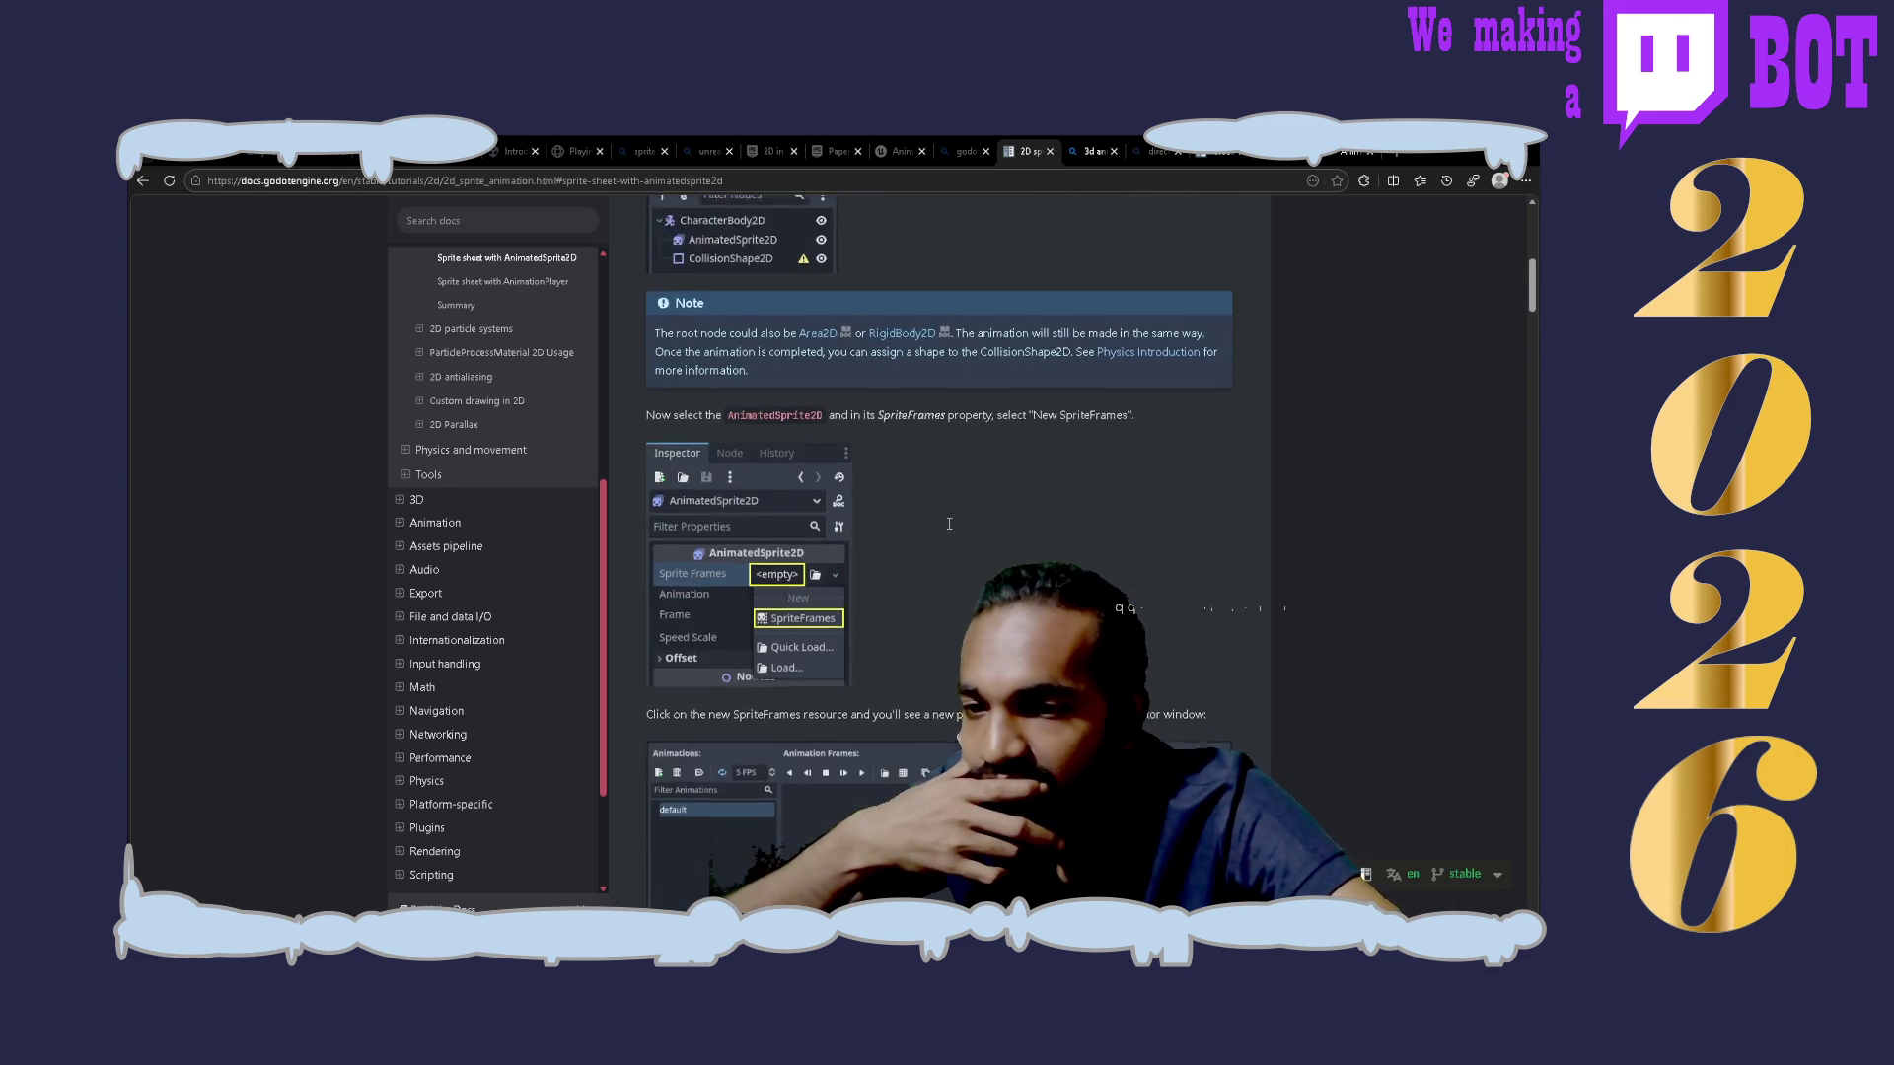
scroll(949, 526, "down", 2)
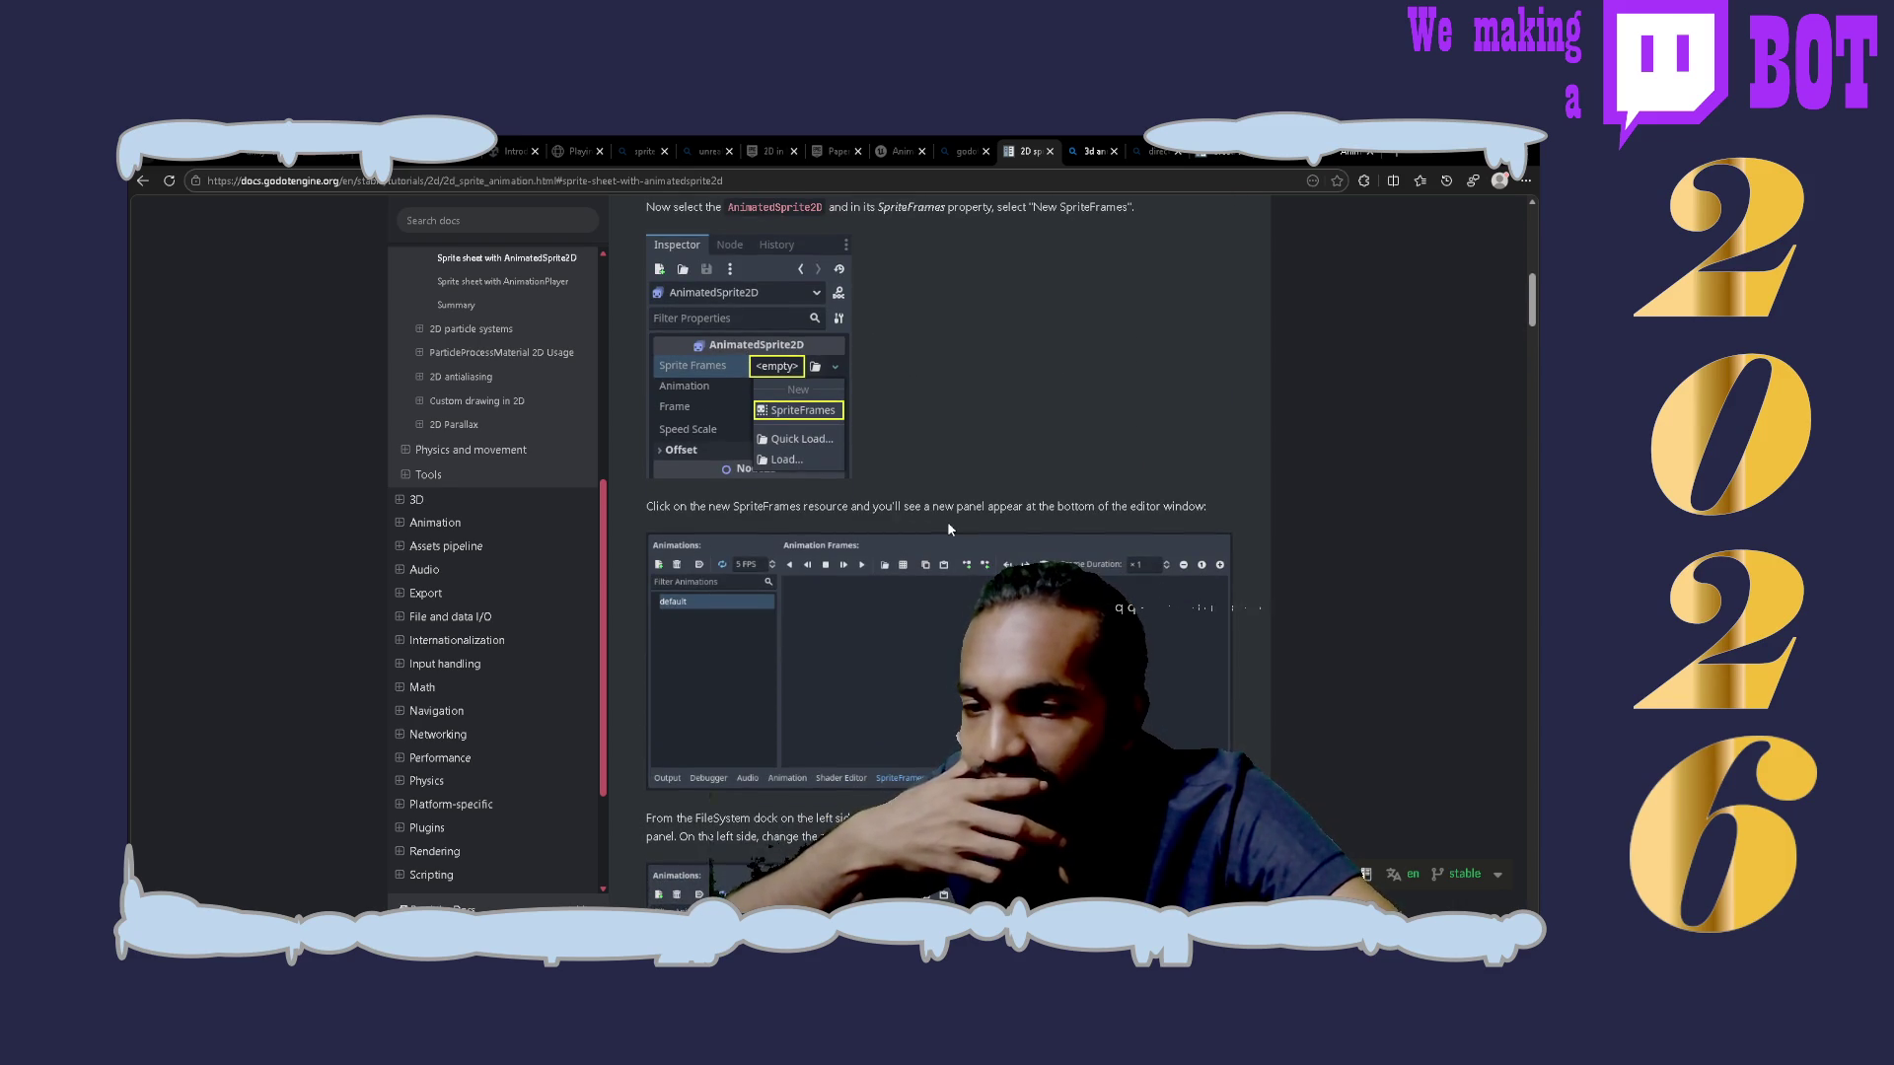
scroll(949, 529, "down", 9)
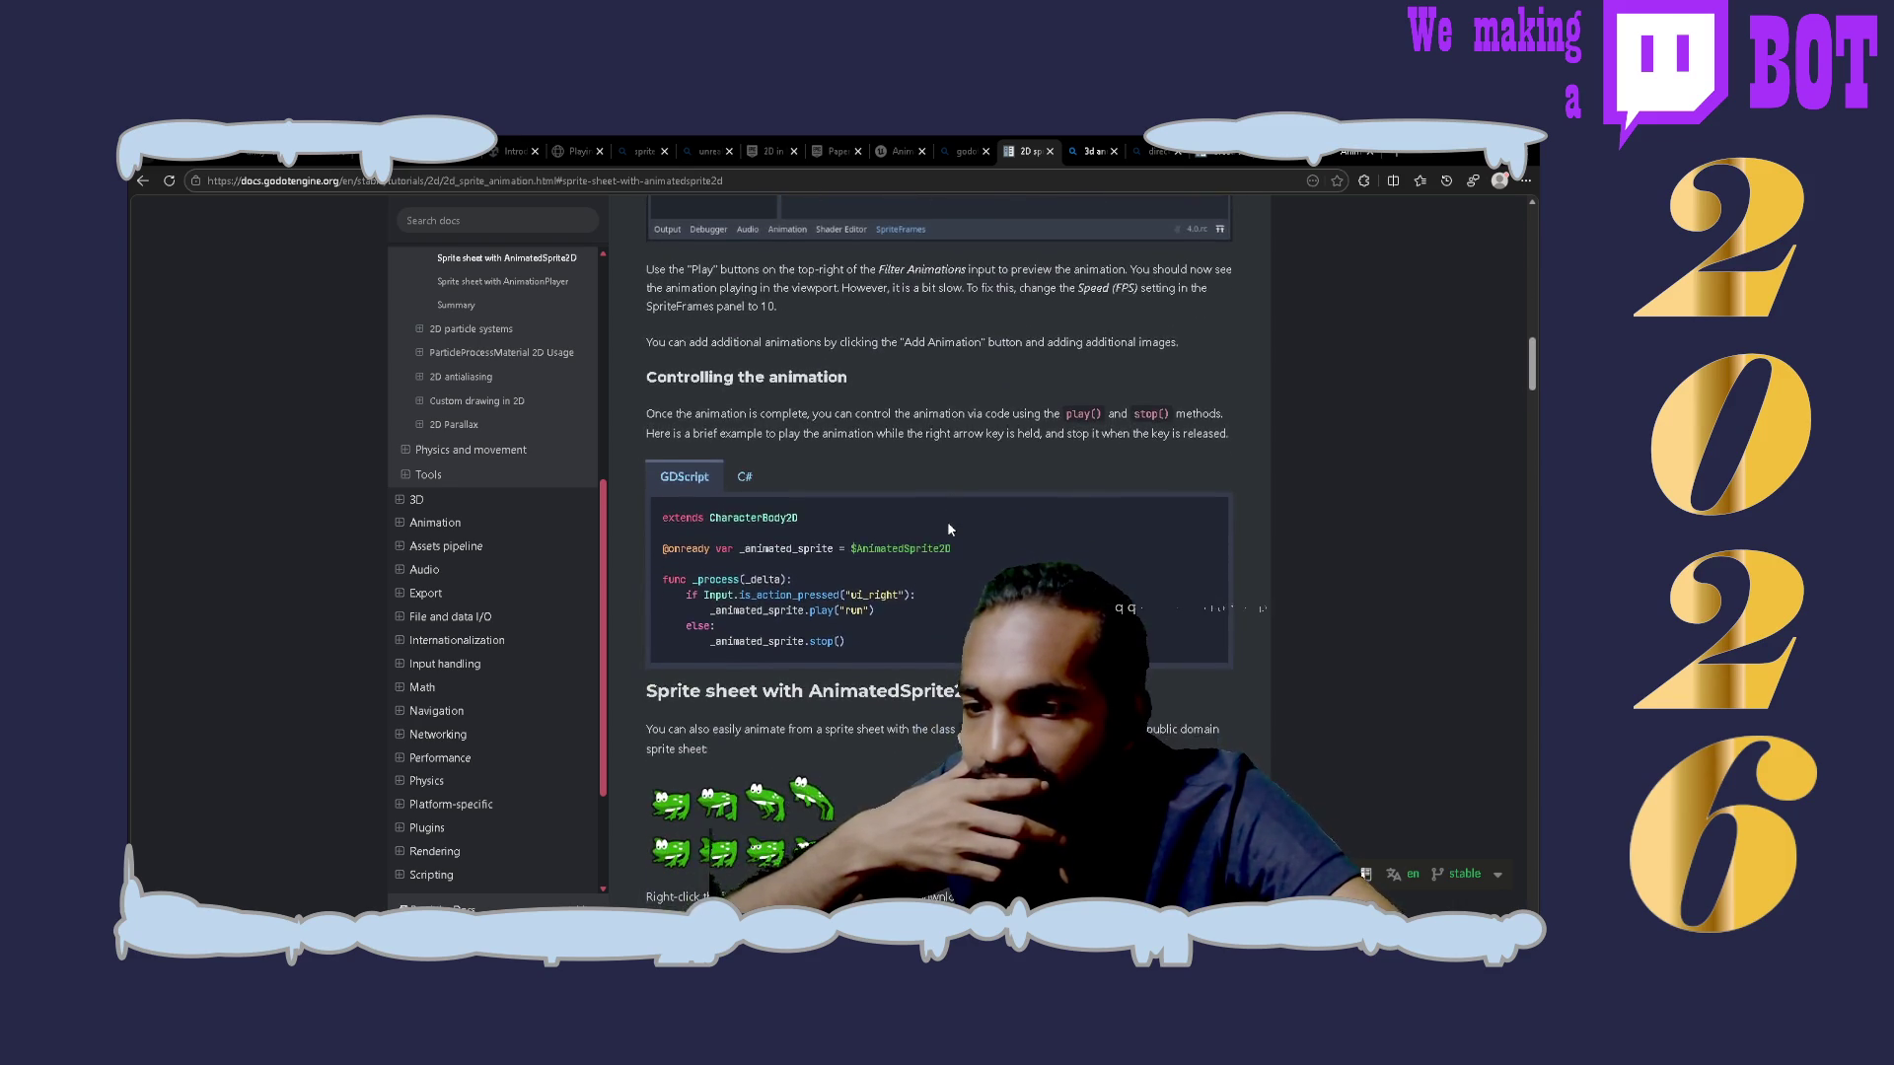
scroll(949, 529, "down", 3)
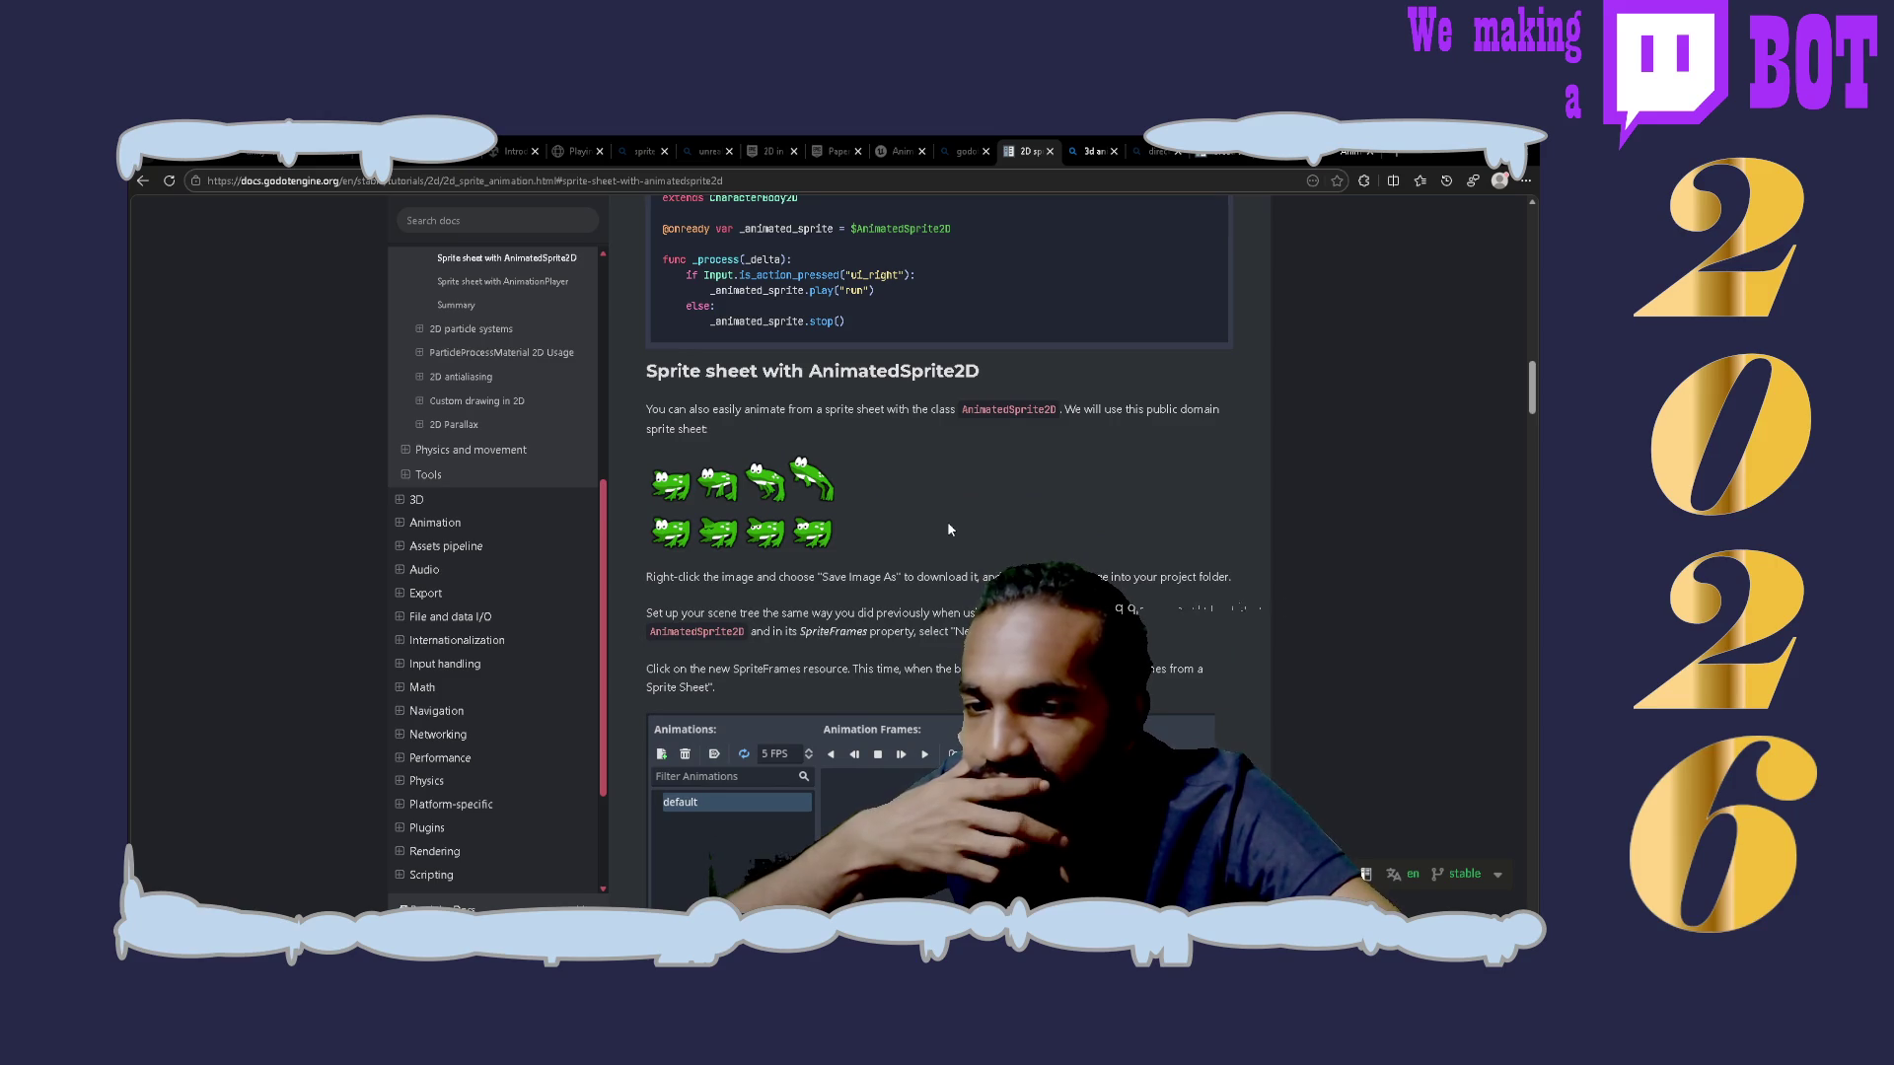
scroll(933, 475, "down", 3)
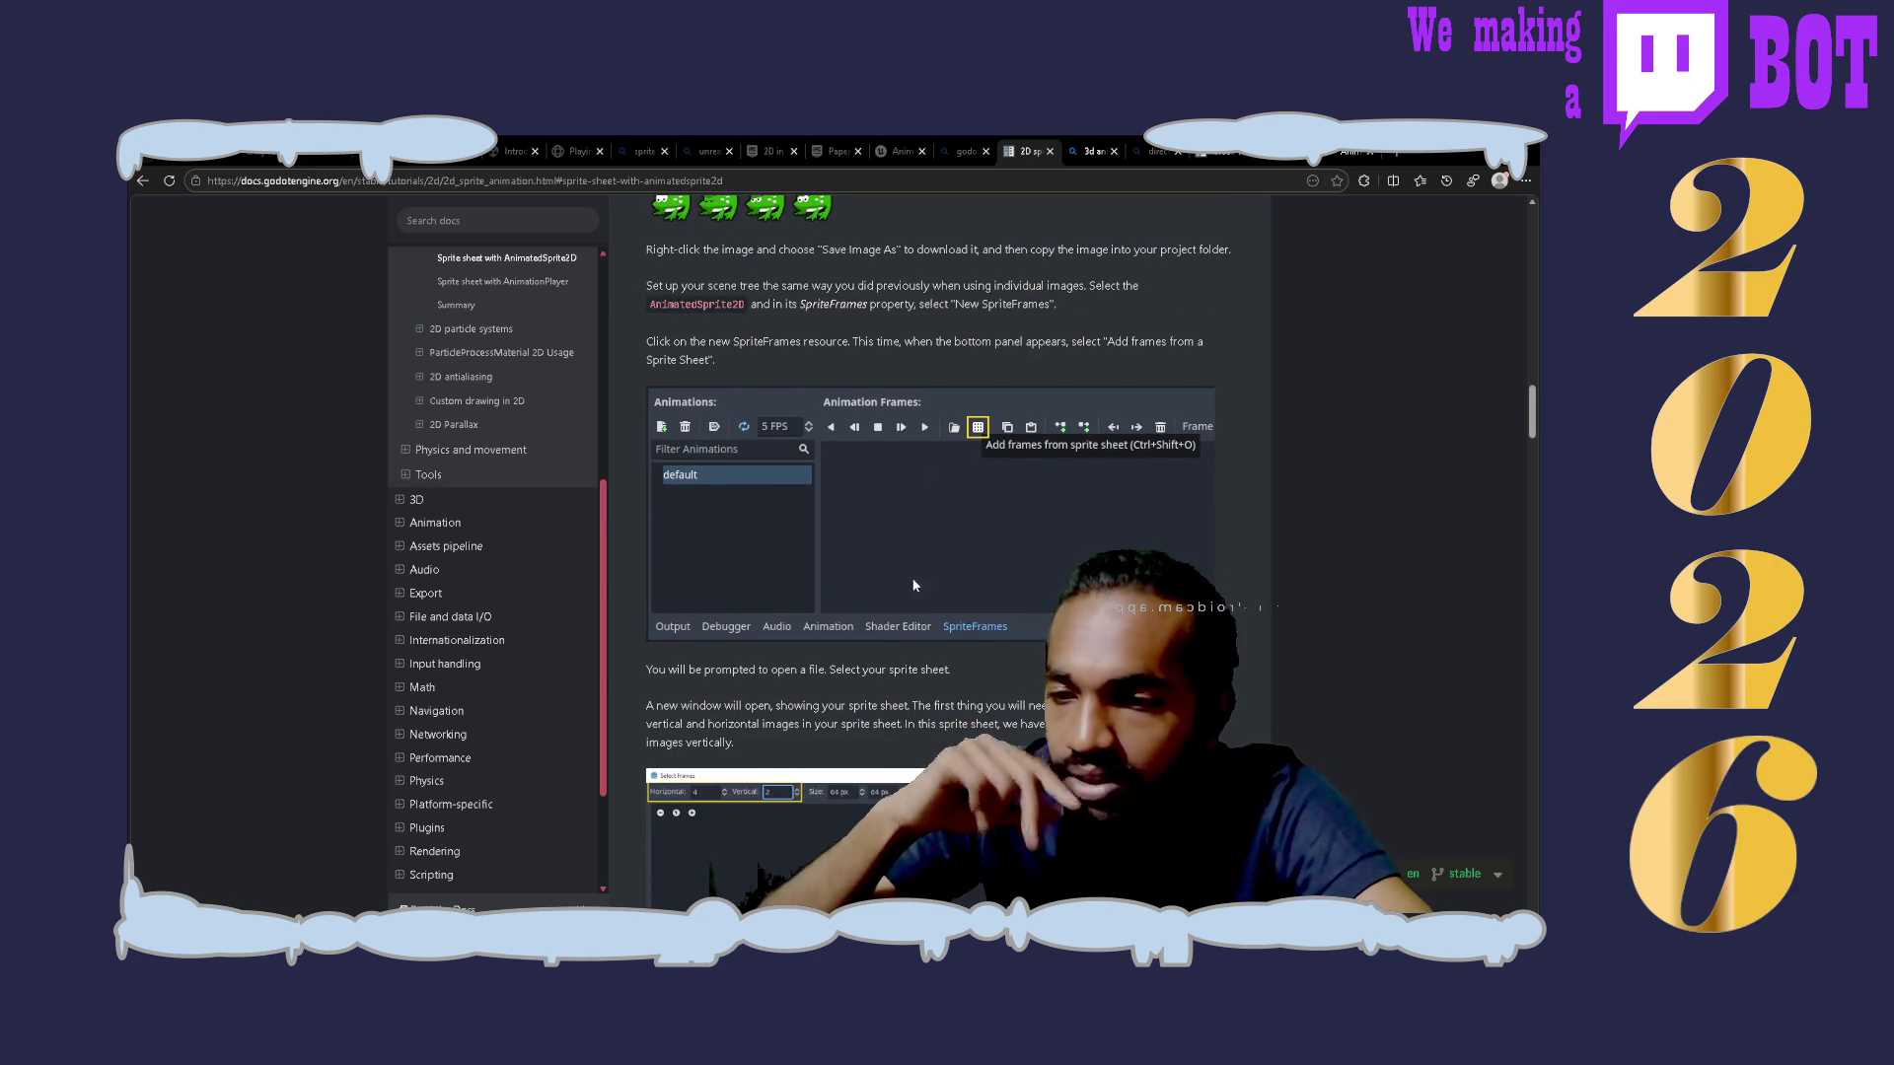
scroll(1046, 585, "down", 2)
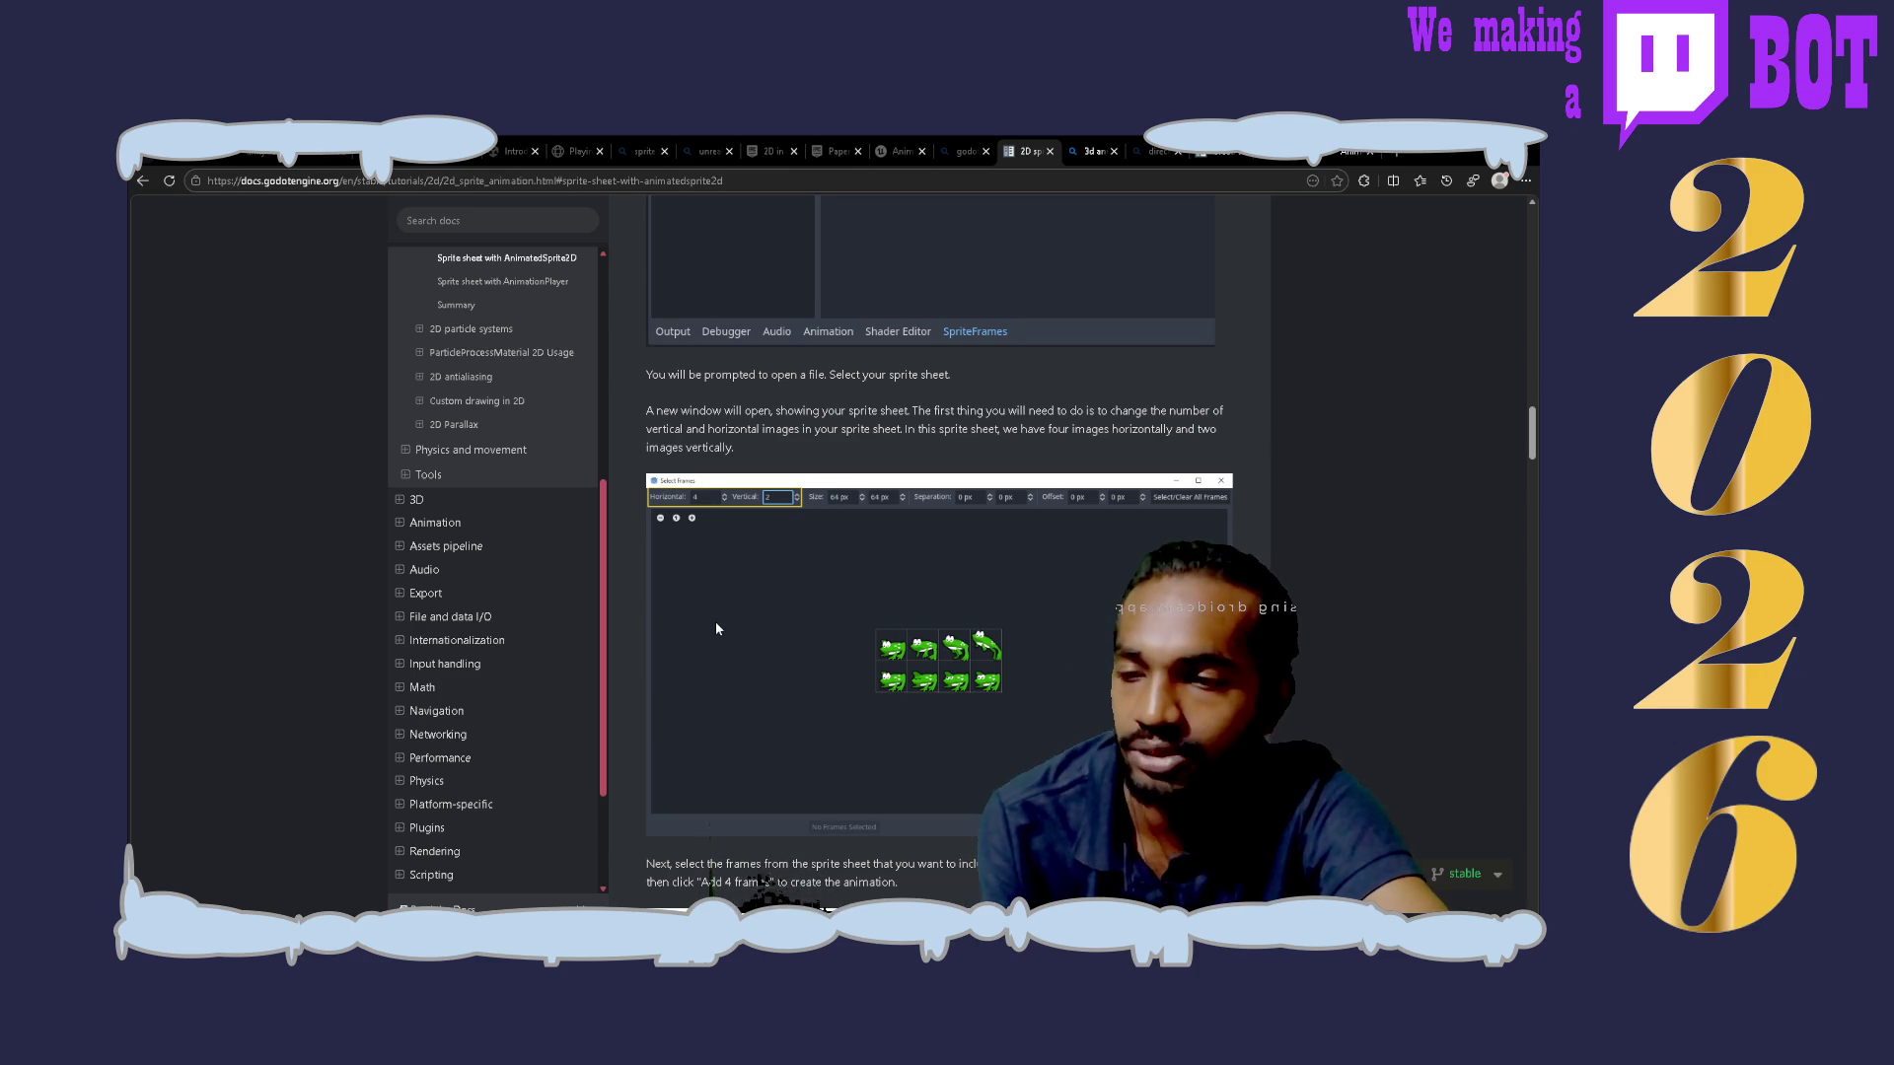
Step: Scroll past the Add frames steps to the 'Sprite sheet with AnimationPlayer' heading and six-frame sheet
scroll(714, 621, "down", 3)
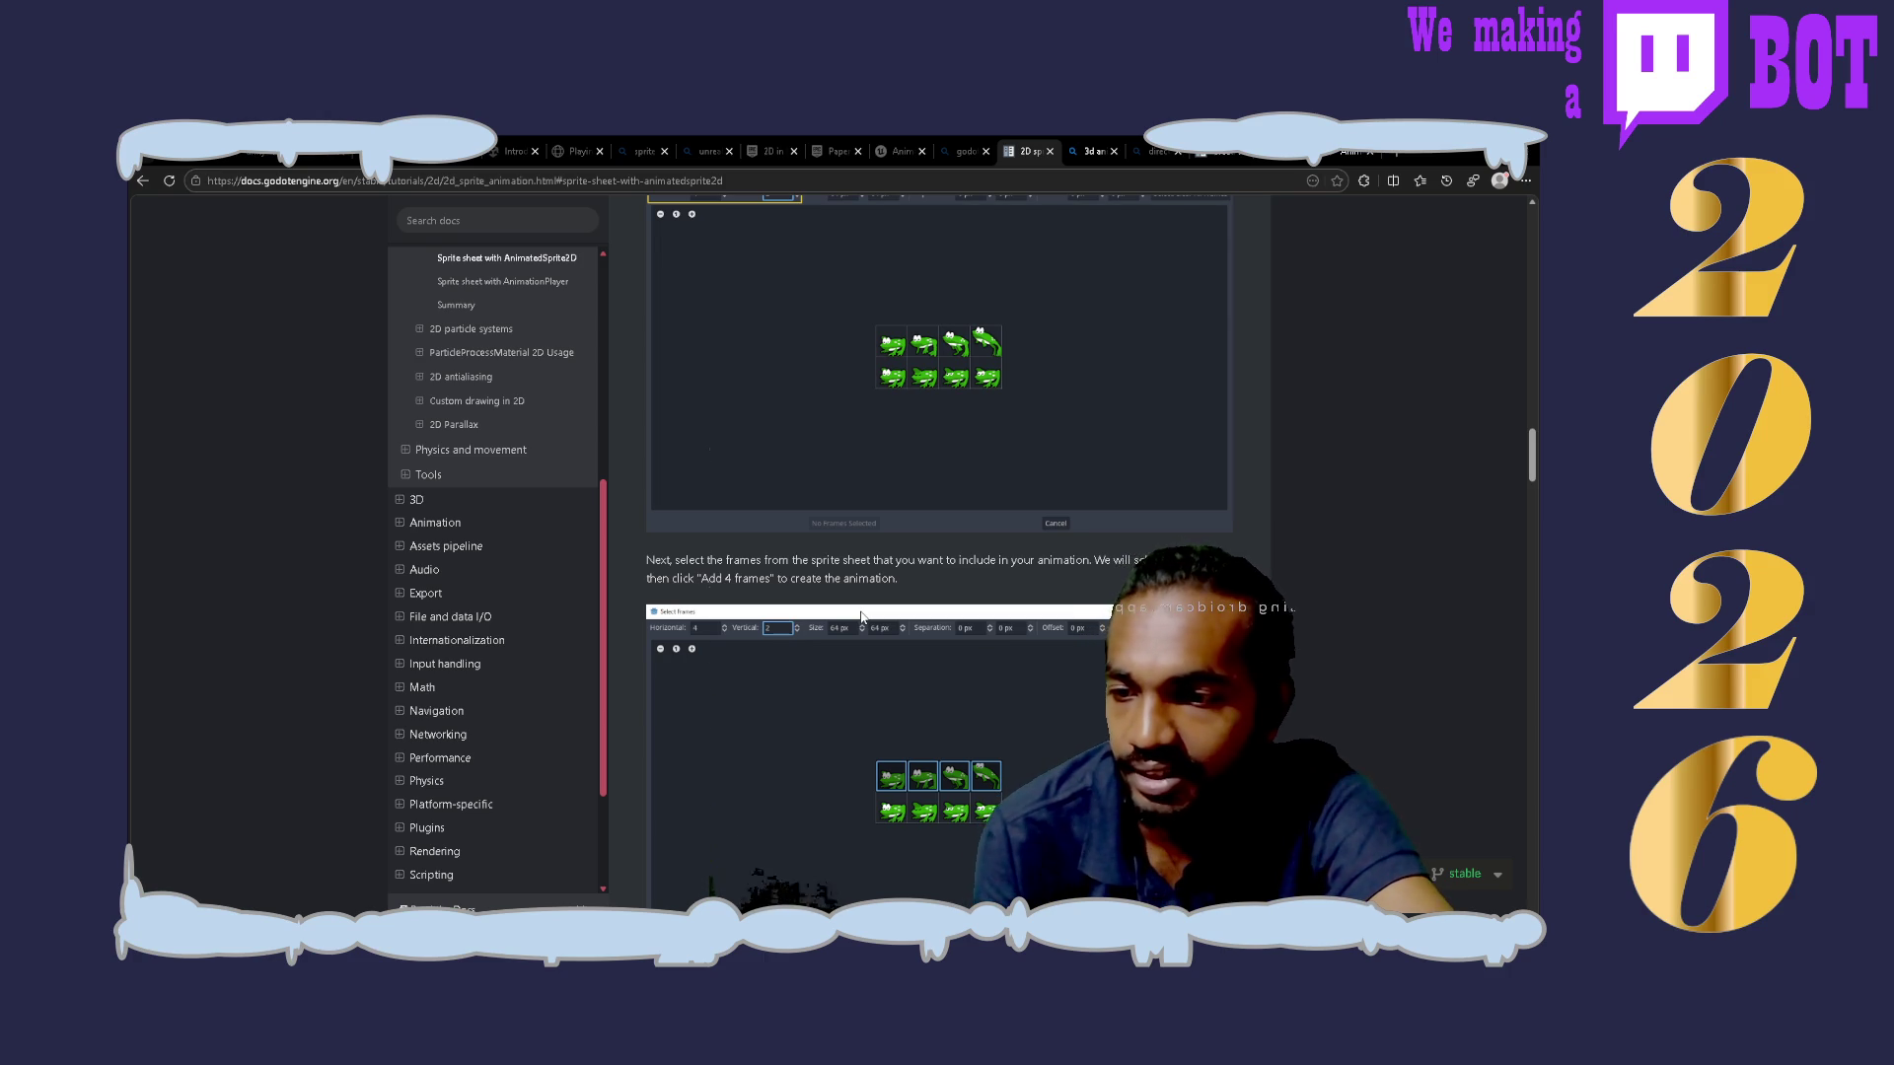
scroll(861, 617, "down", 4)
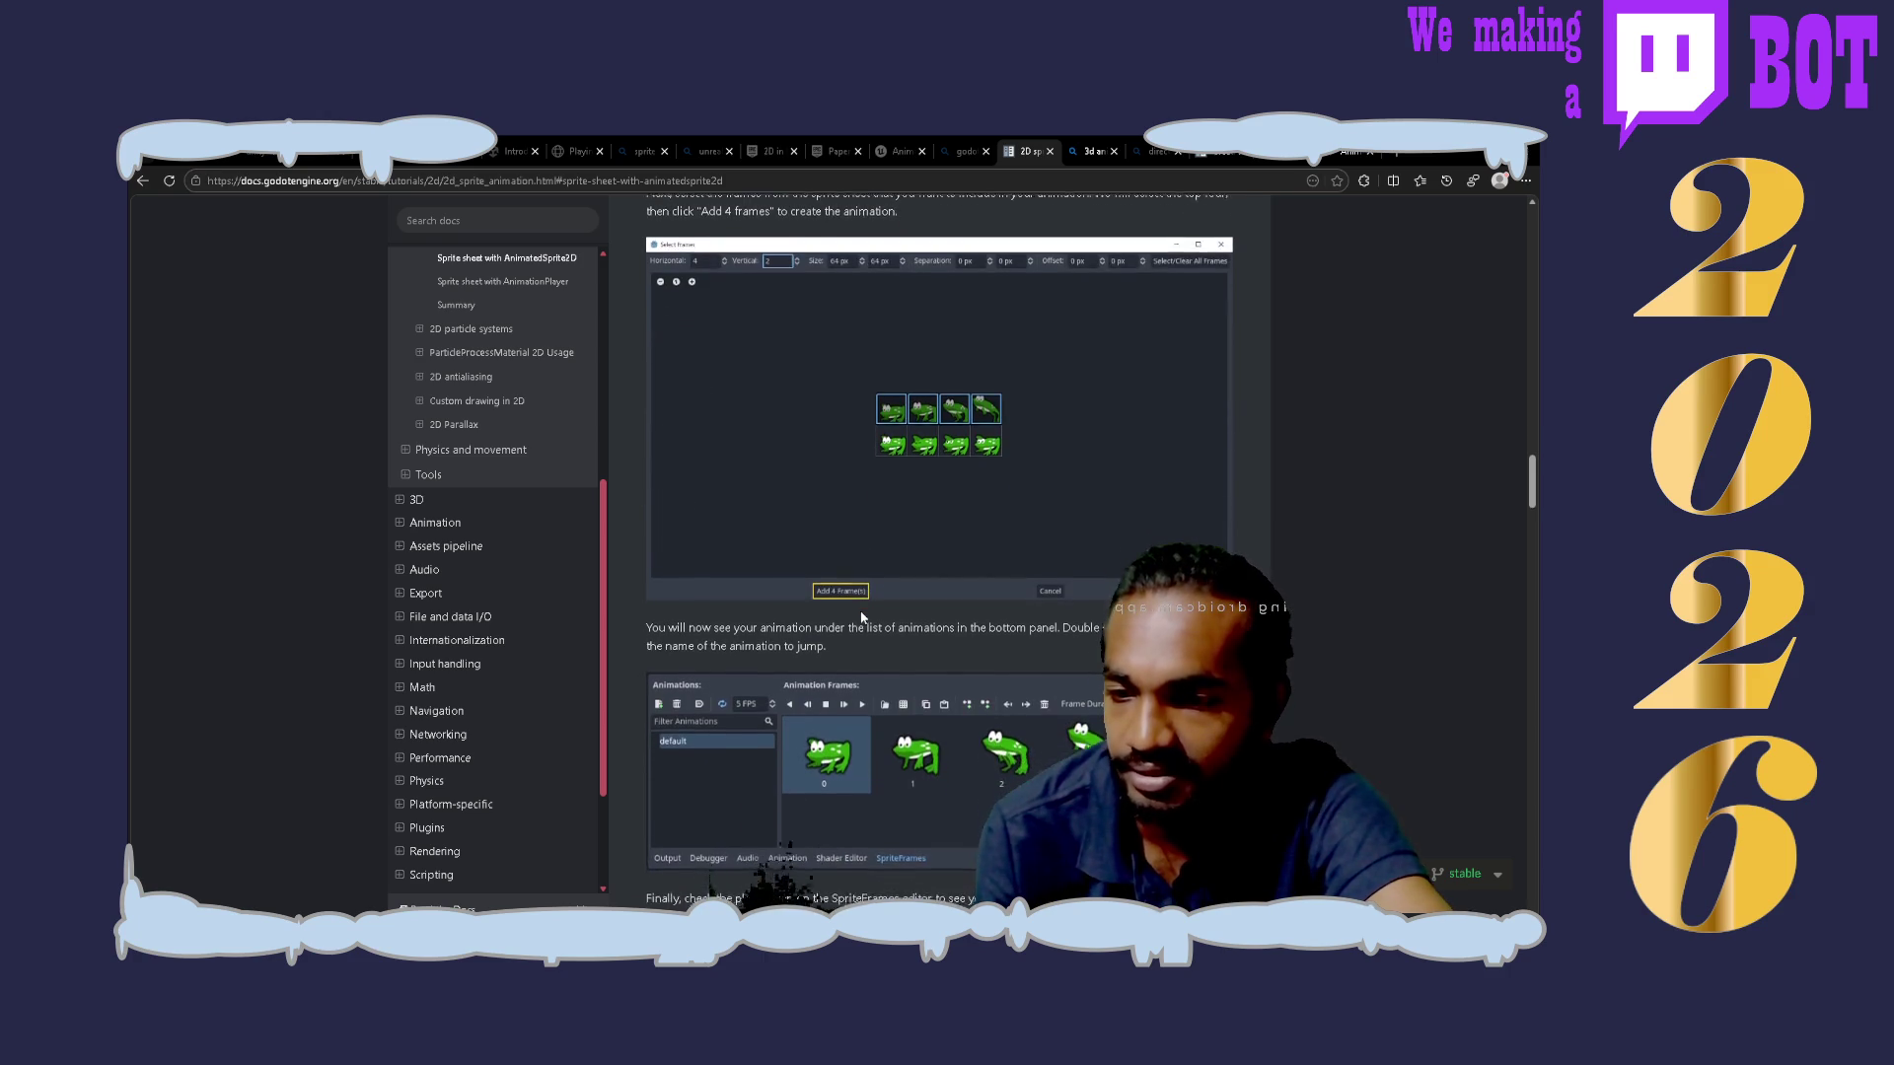
scroll(861, 612, "up", 2)
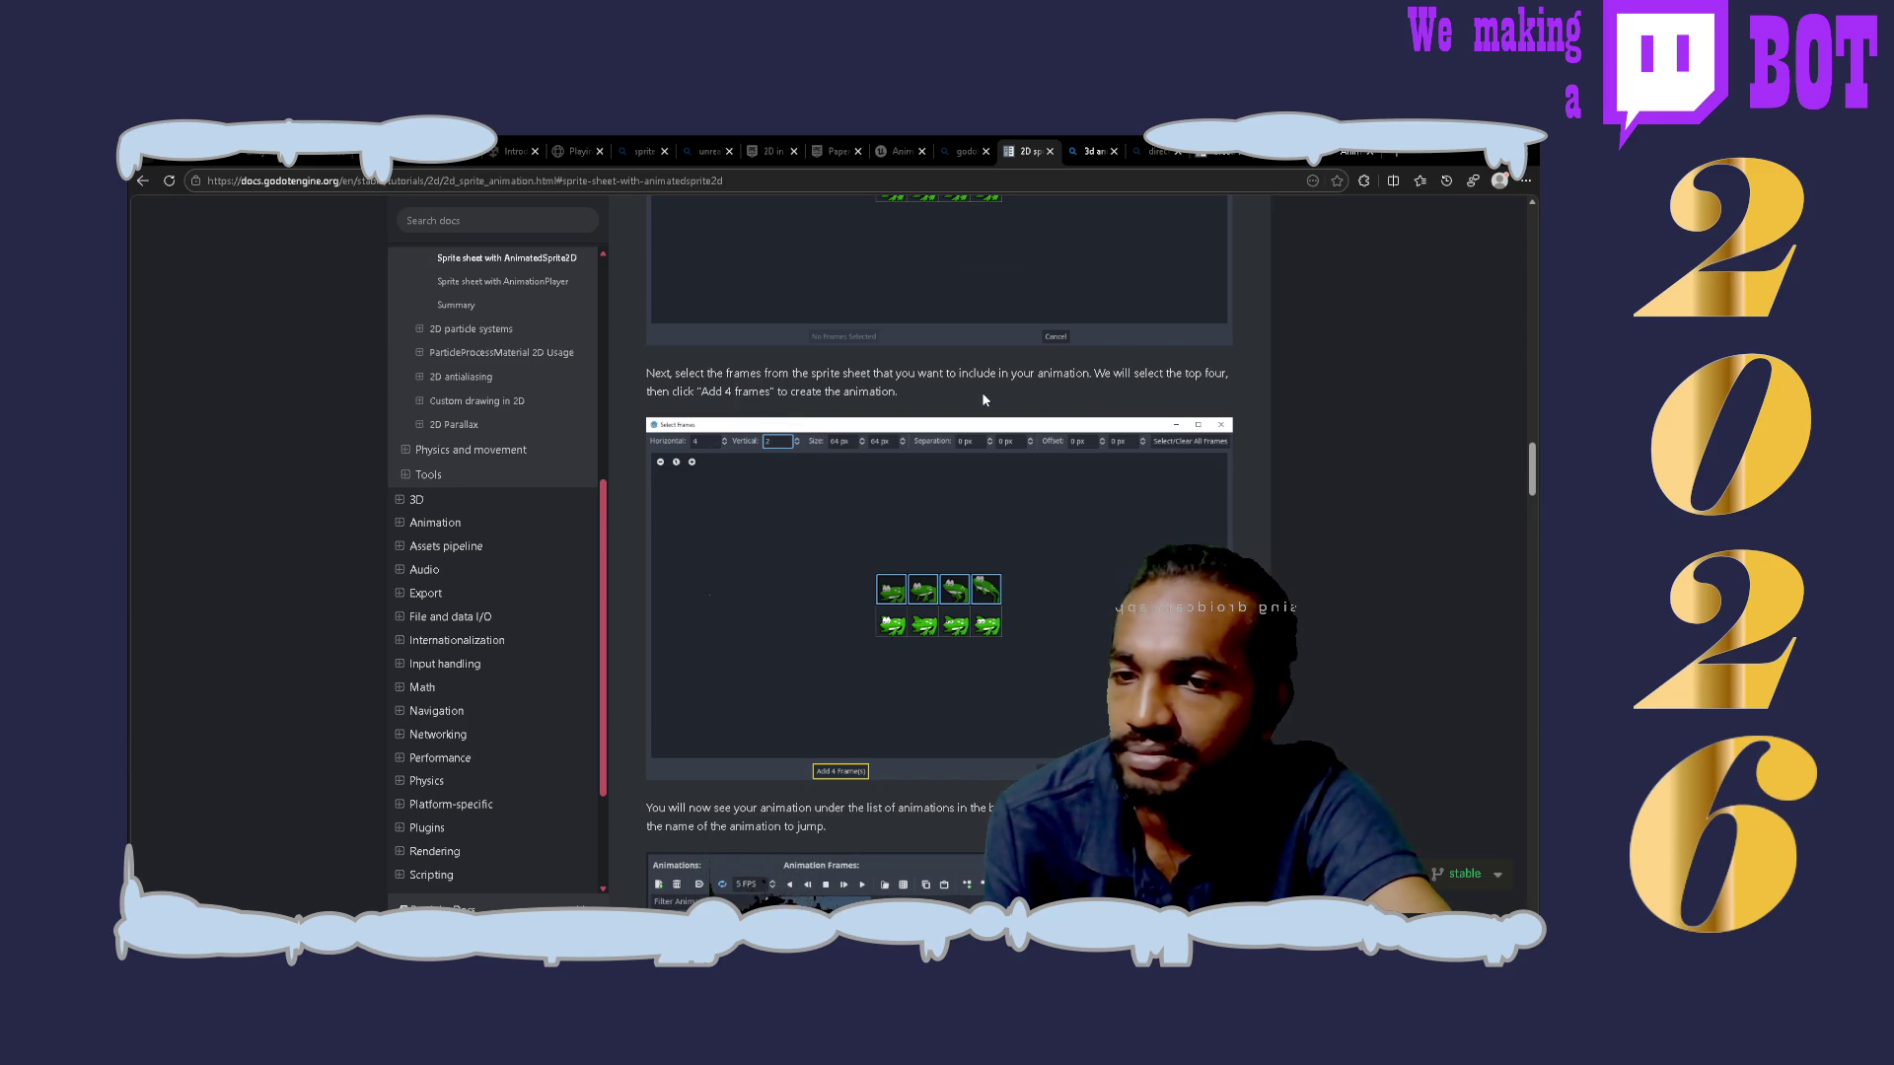
scroll(982, 398, "down", 2)
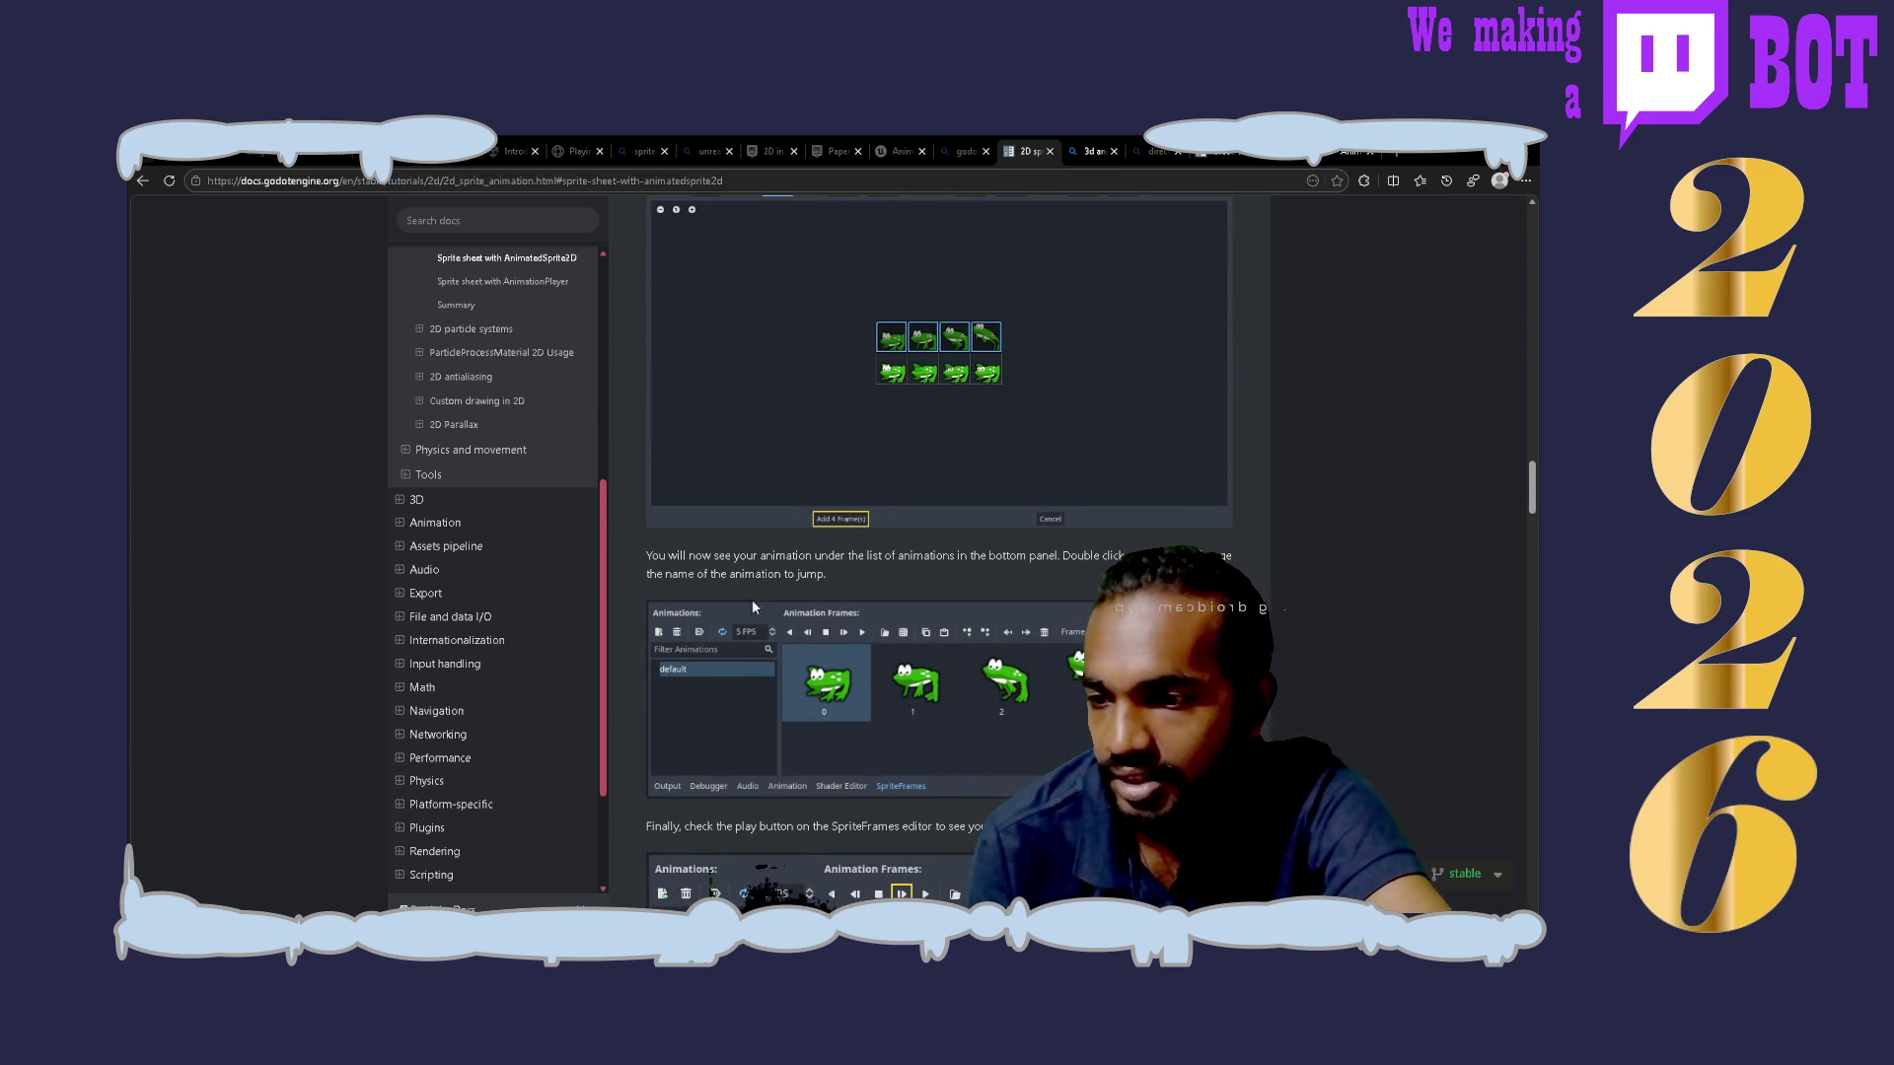
scroll(1004, 680, "down", 2)
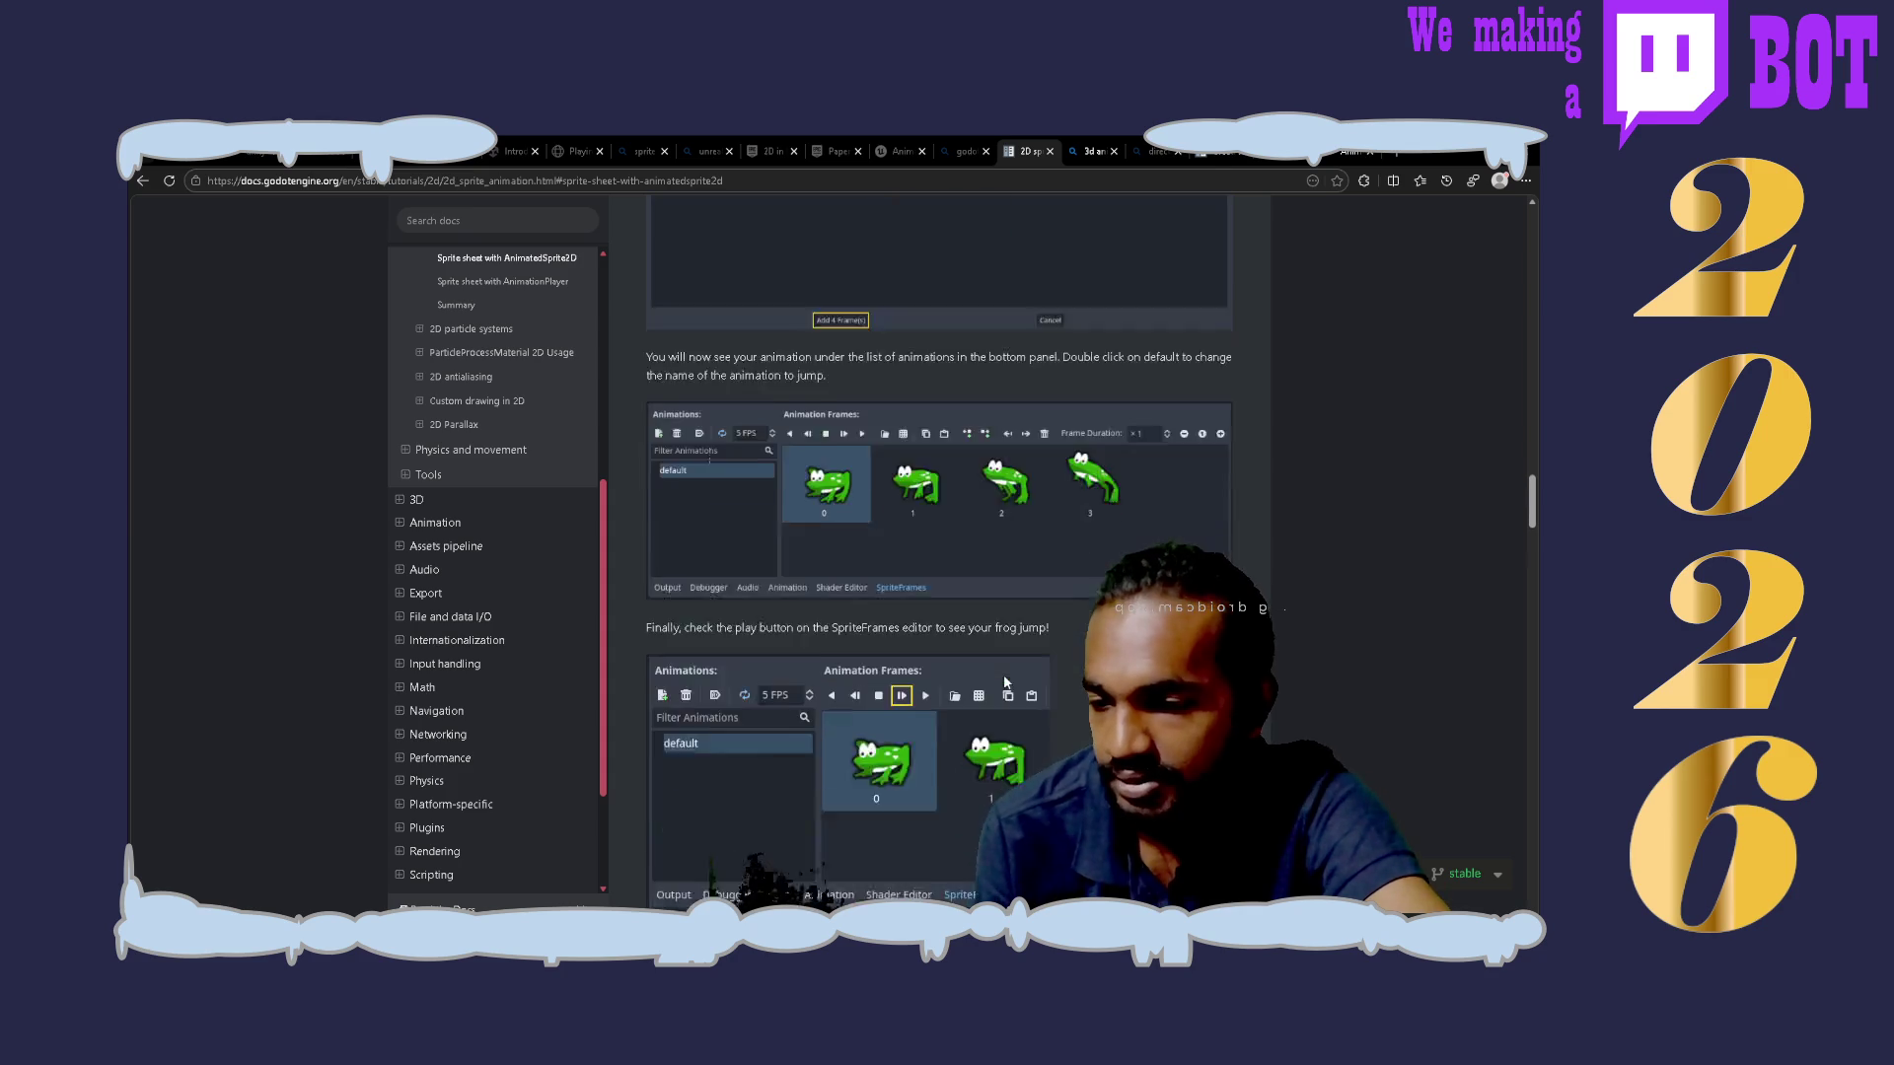
scroll(1003, 681, "down", 2)
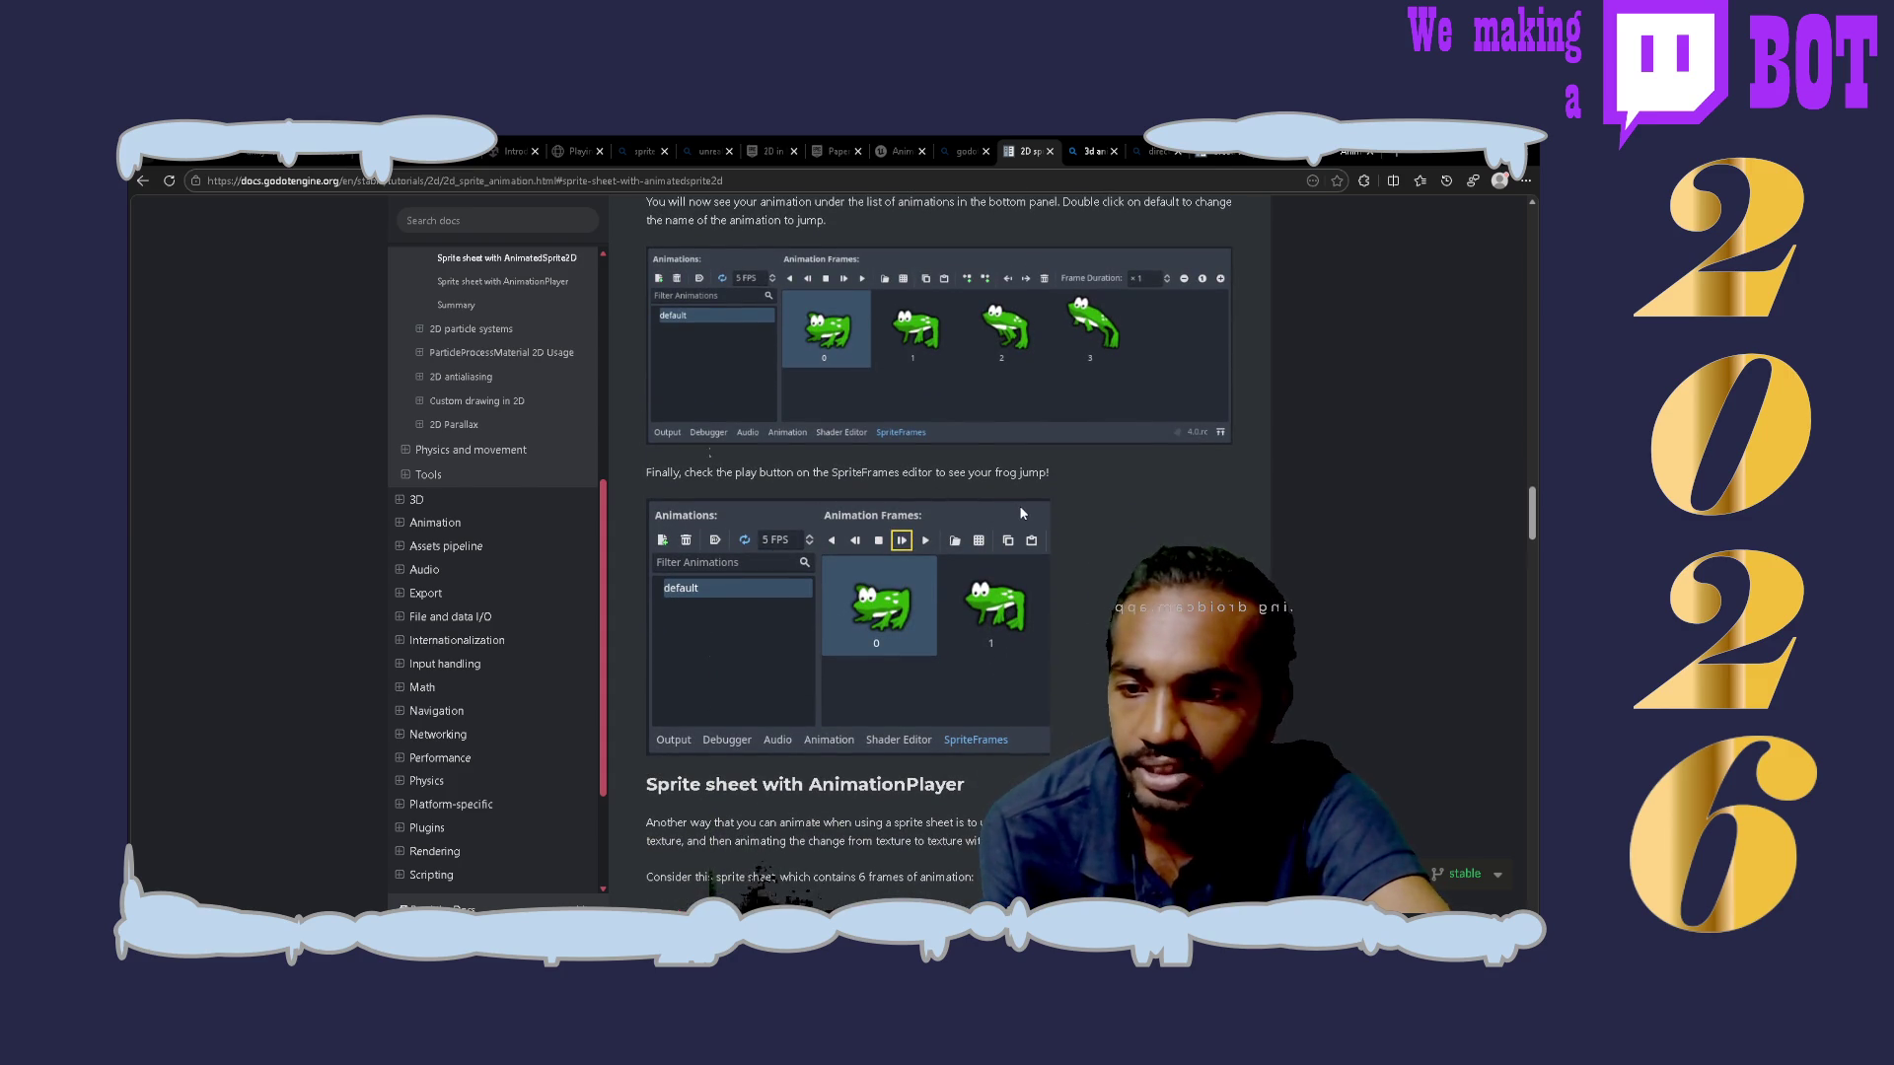
scroll(1021, 513, "down", 3)
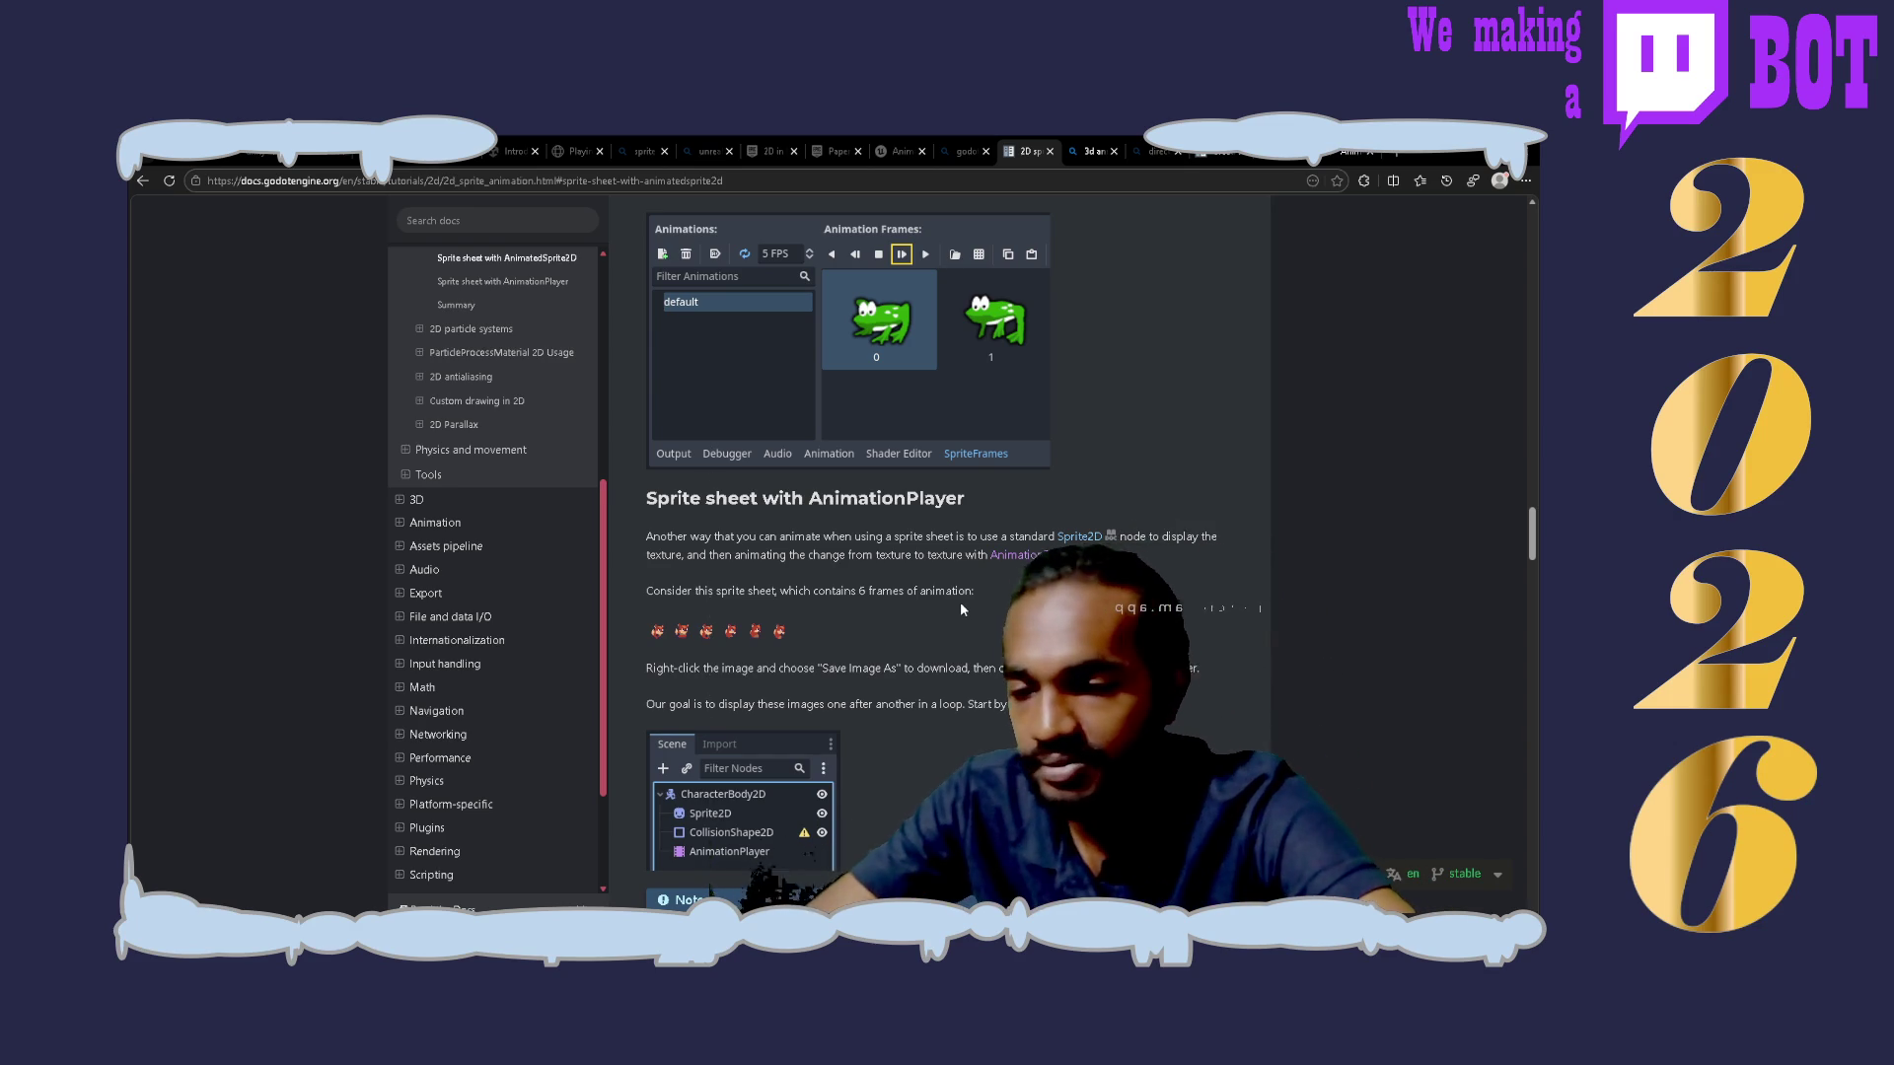
Step: Scroll down to the Inspector step setting Sprite2D Hframes to 6 to slice the sheet
scroll(960, 608, "down", 3)
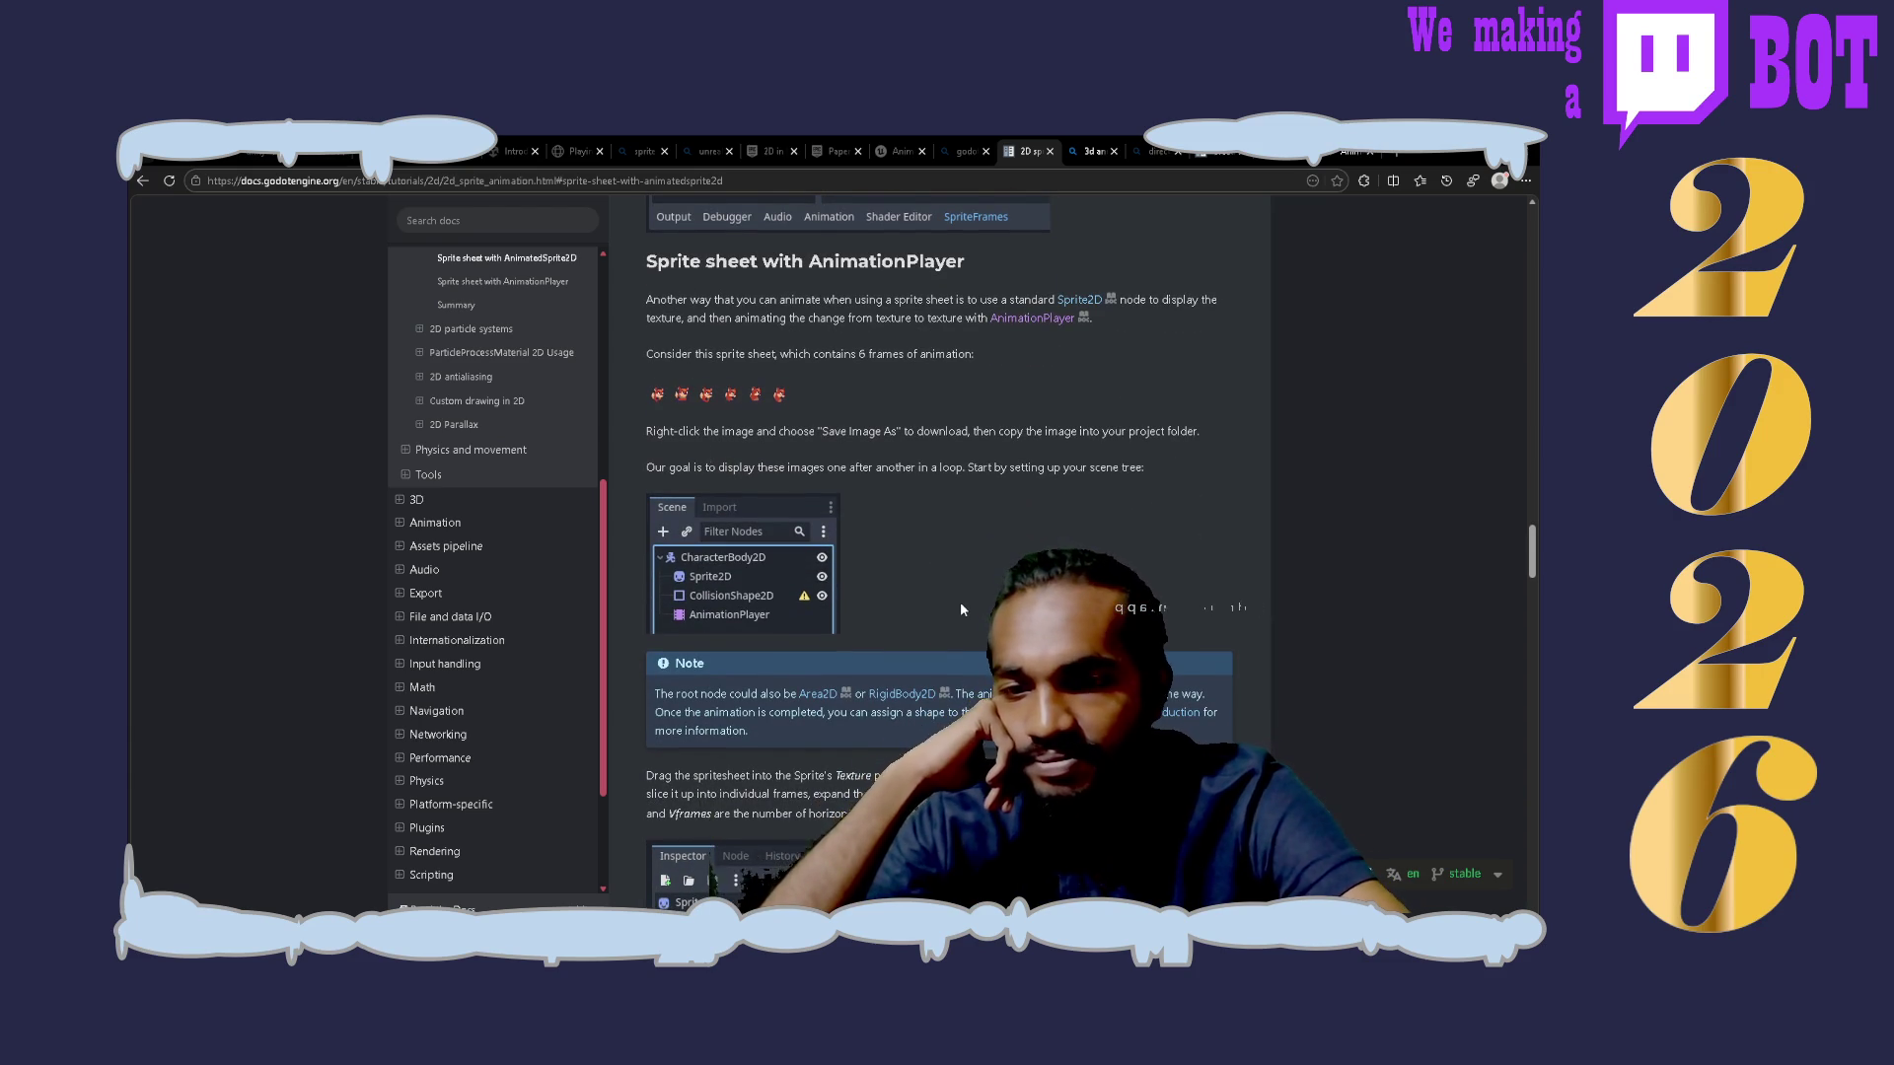
scroll(960, 609, "down", 3)
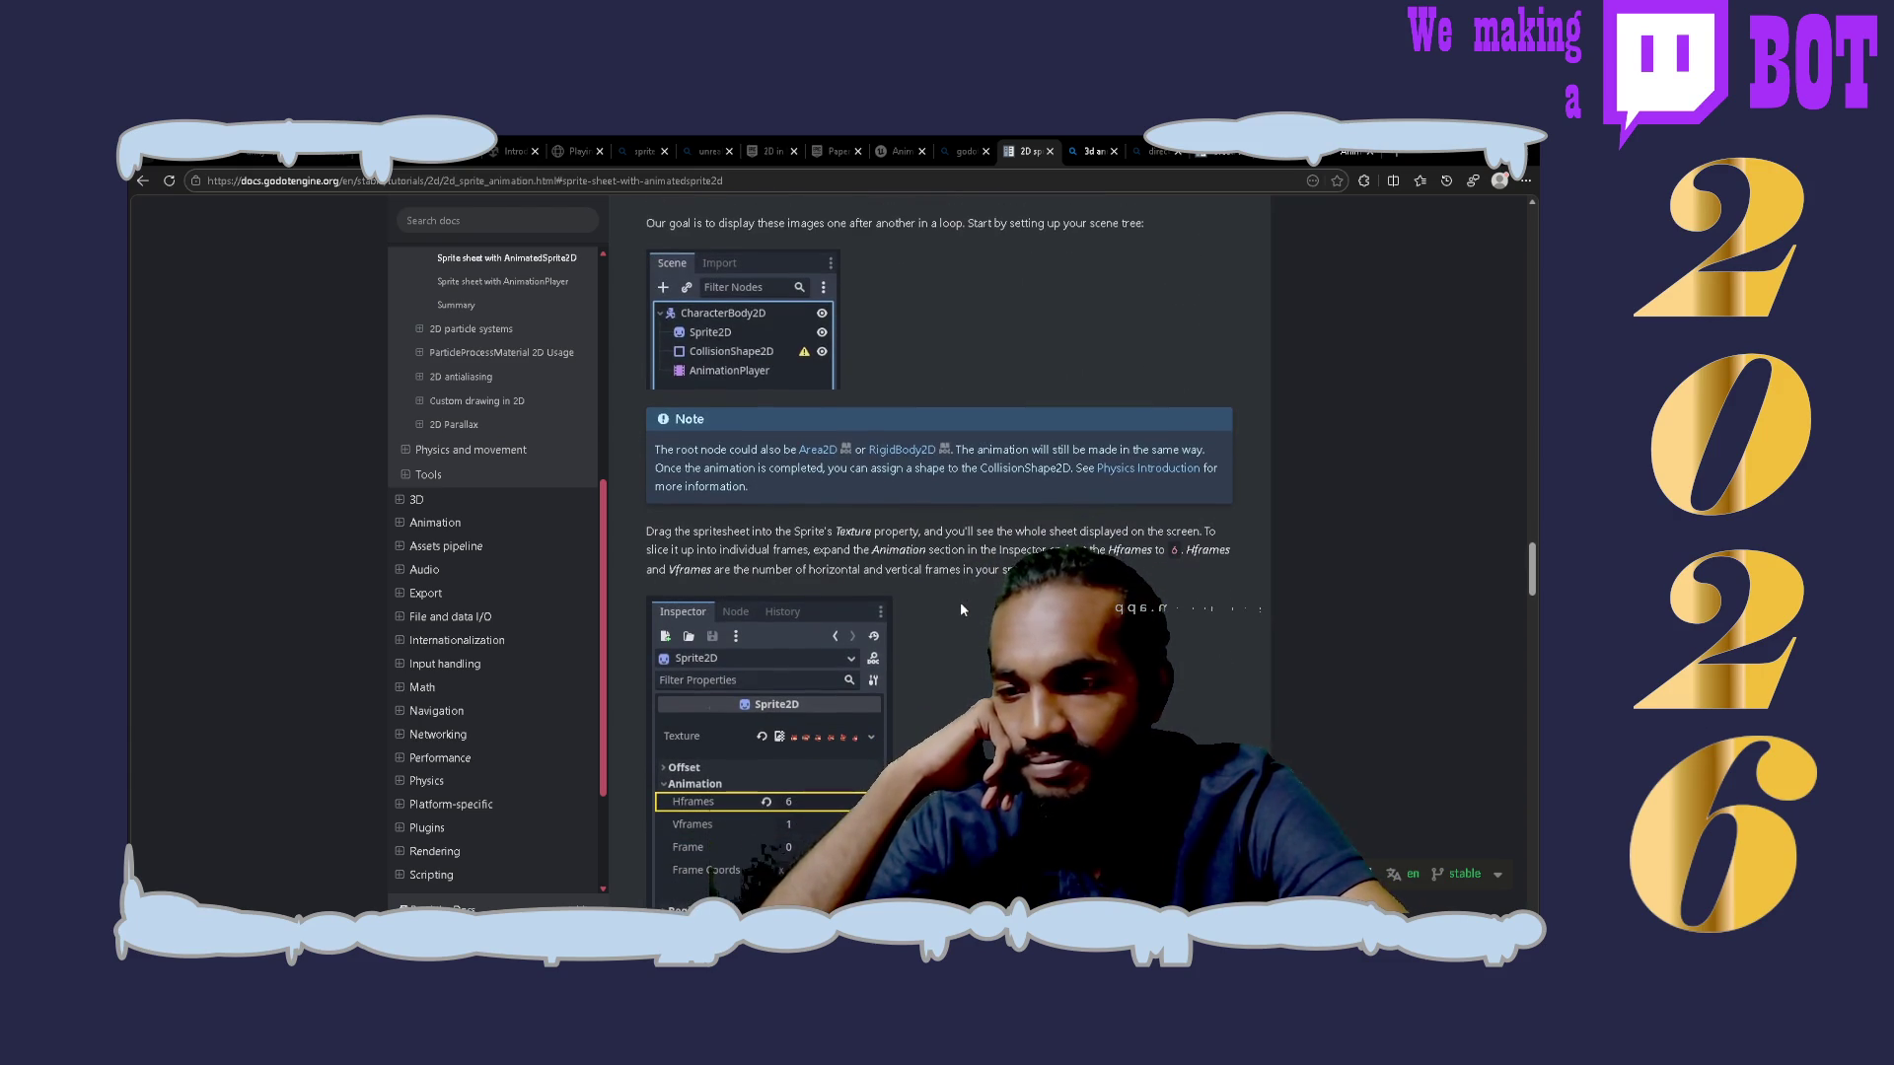
scroll(960, 609, "down", 2)
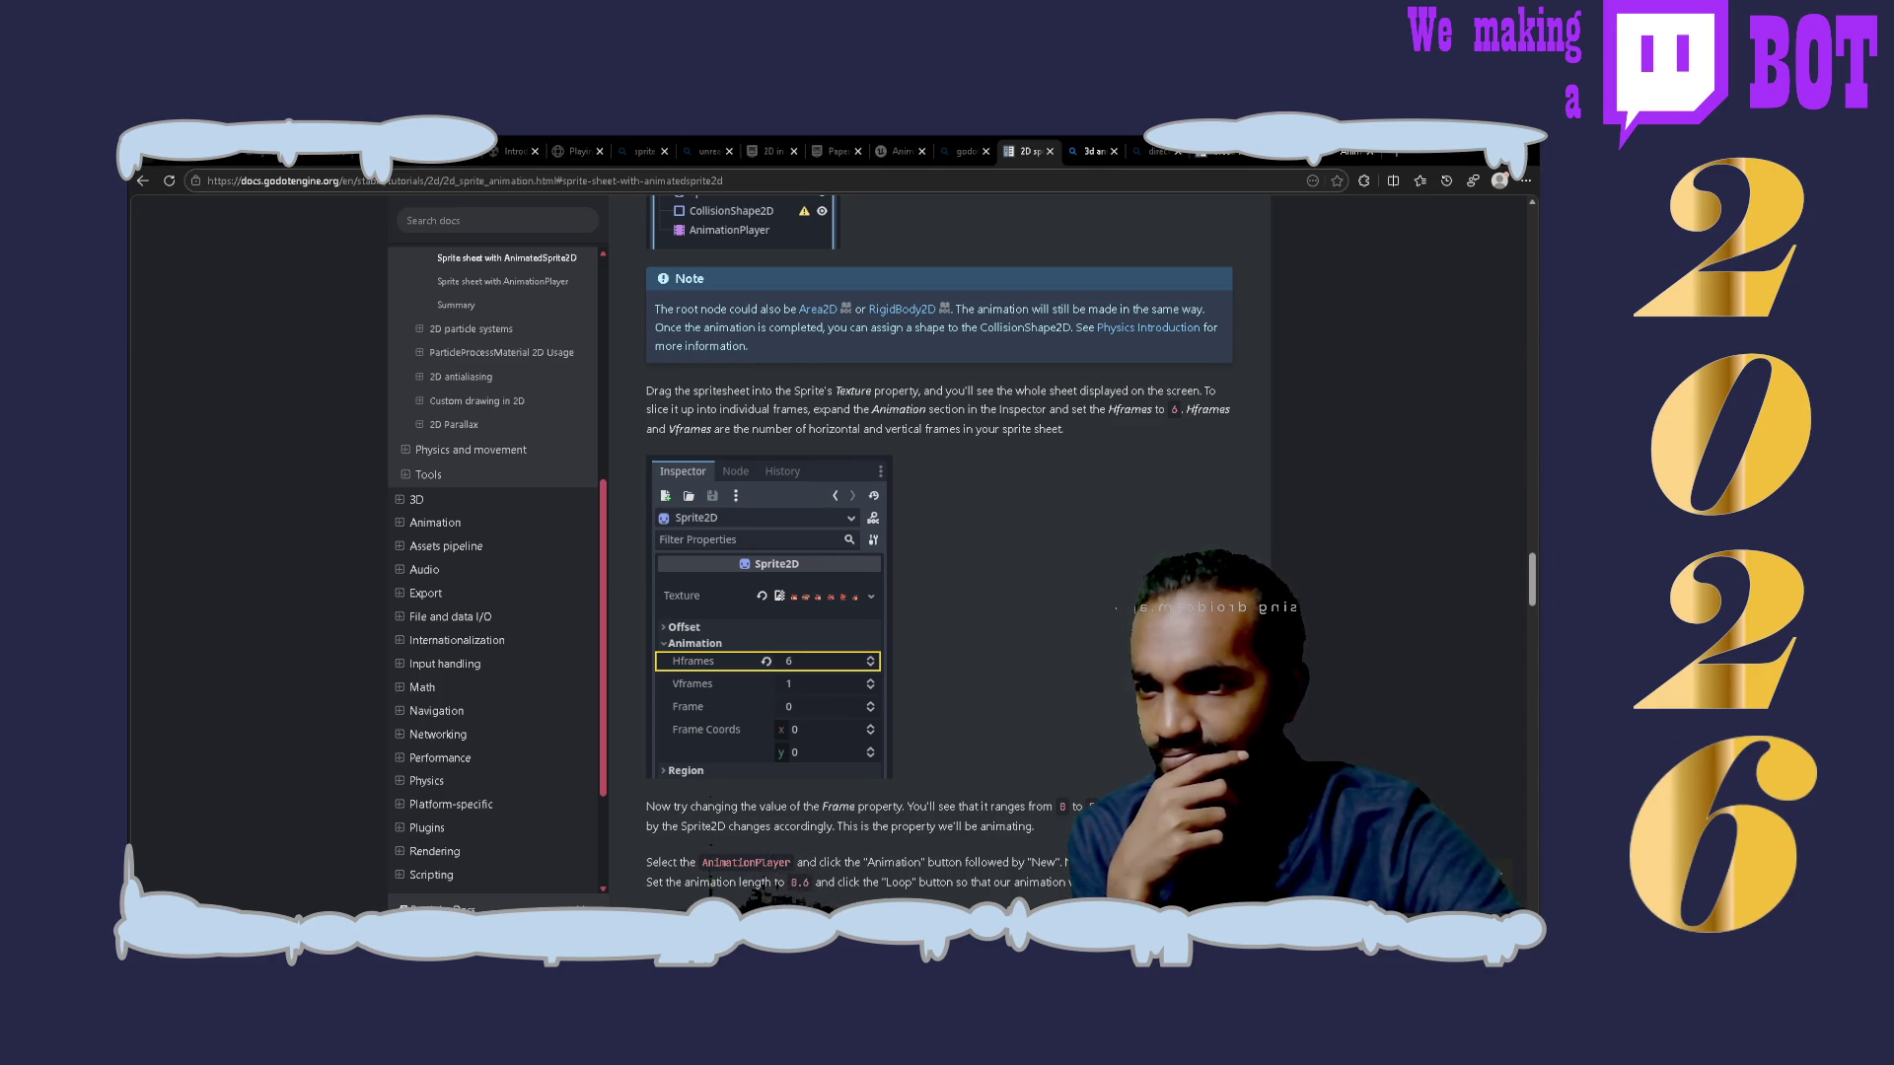
scroll(1397, 543, "down", 1)
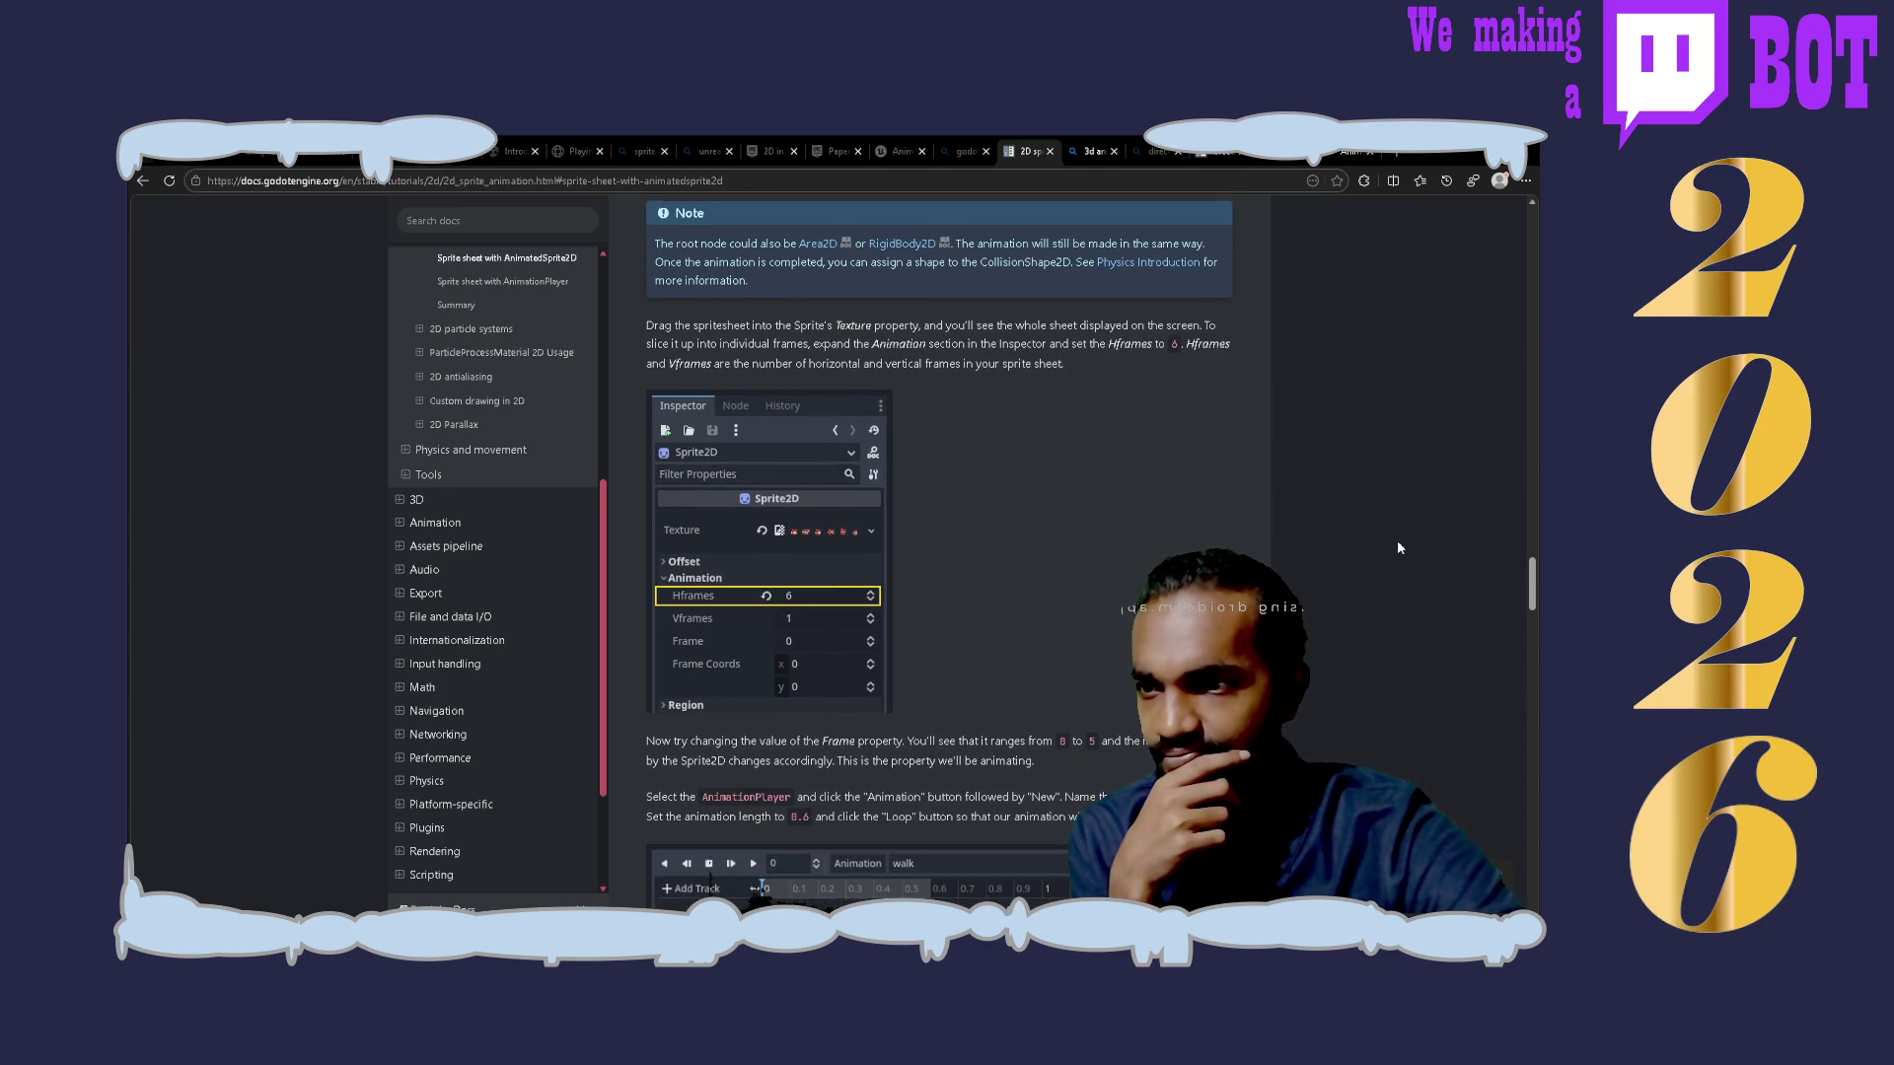
scroll(1397, 545, "down", 1)
scroll(1397, 548, "down", 1)
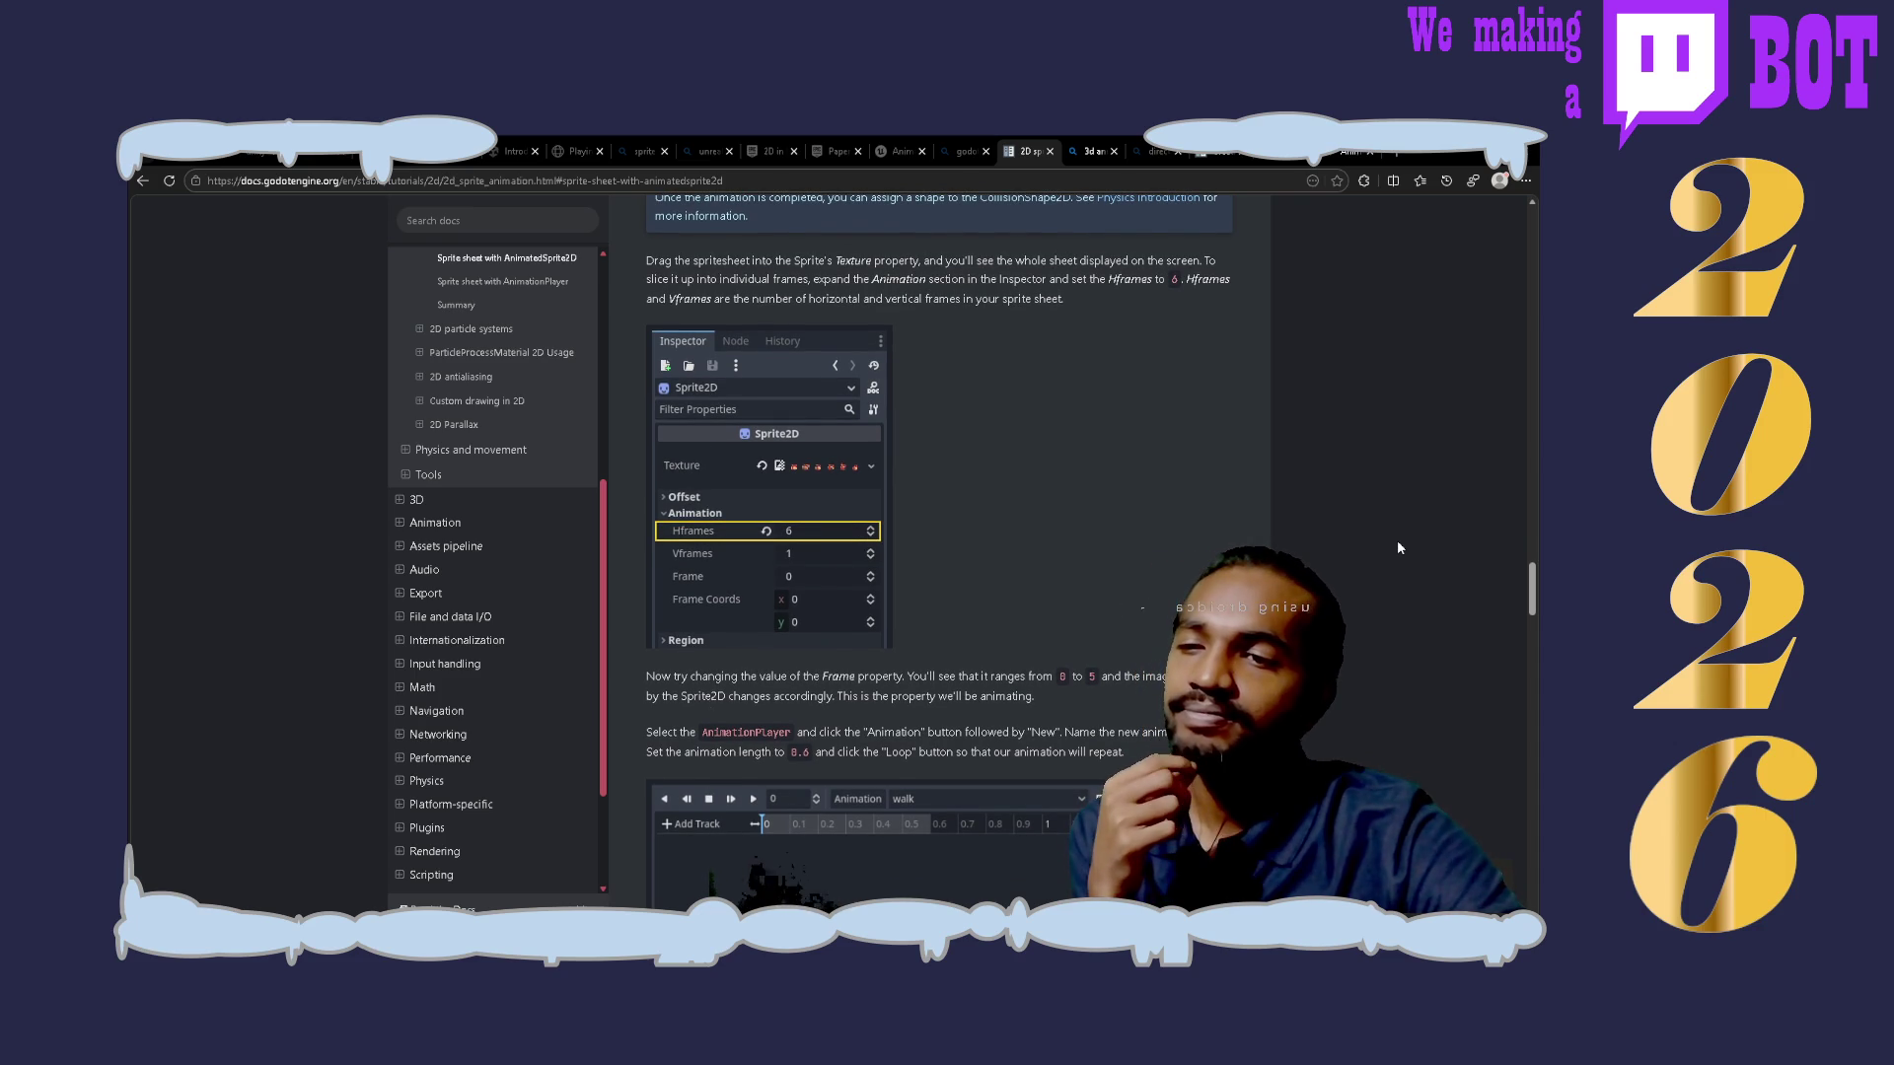
scroll(1397, 547, "up", 3)
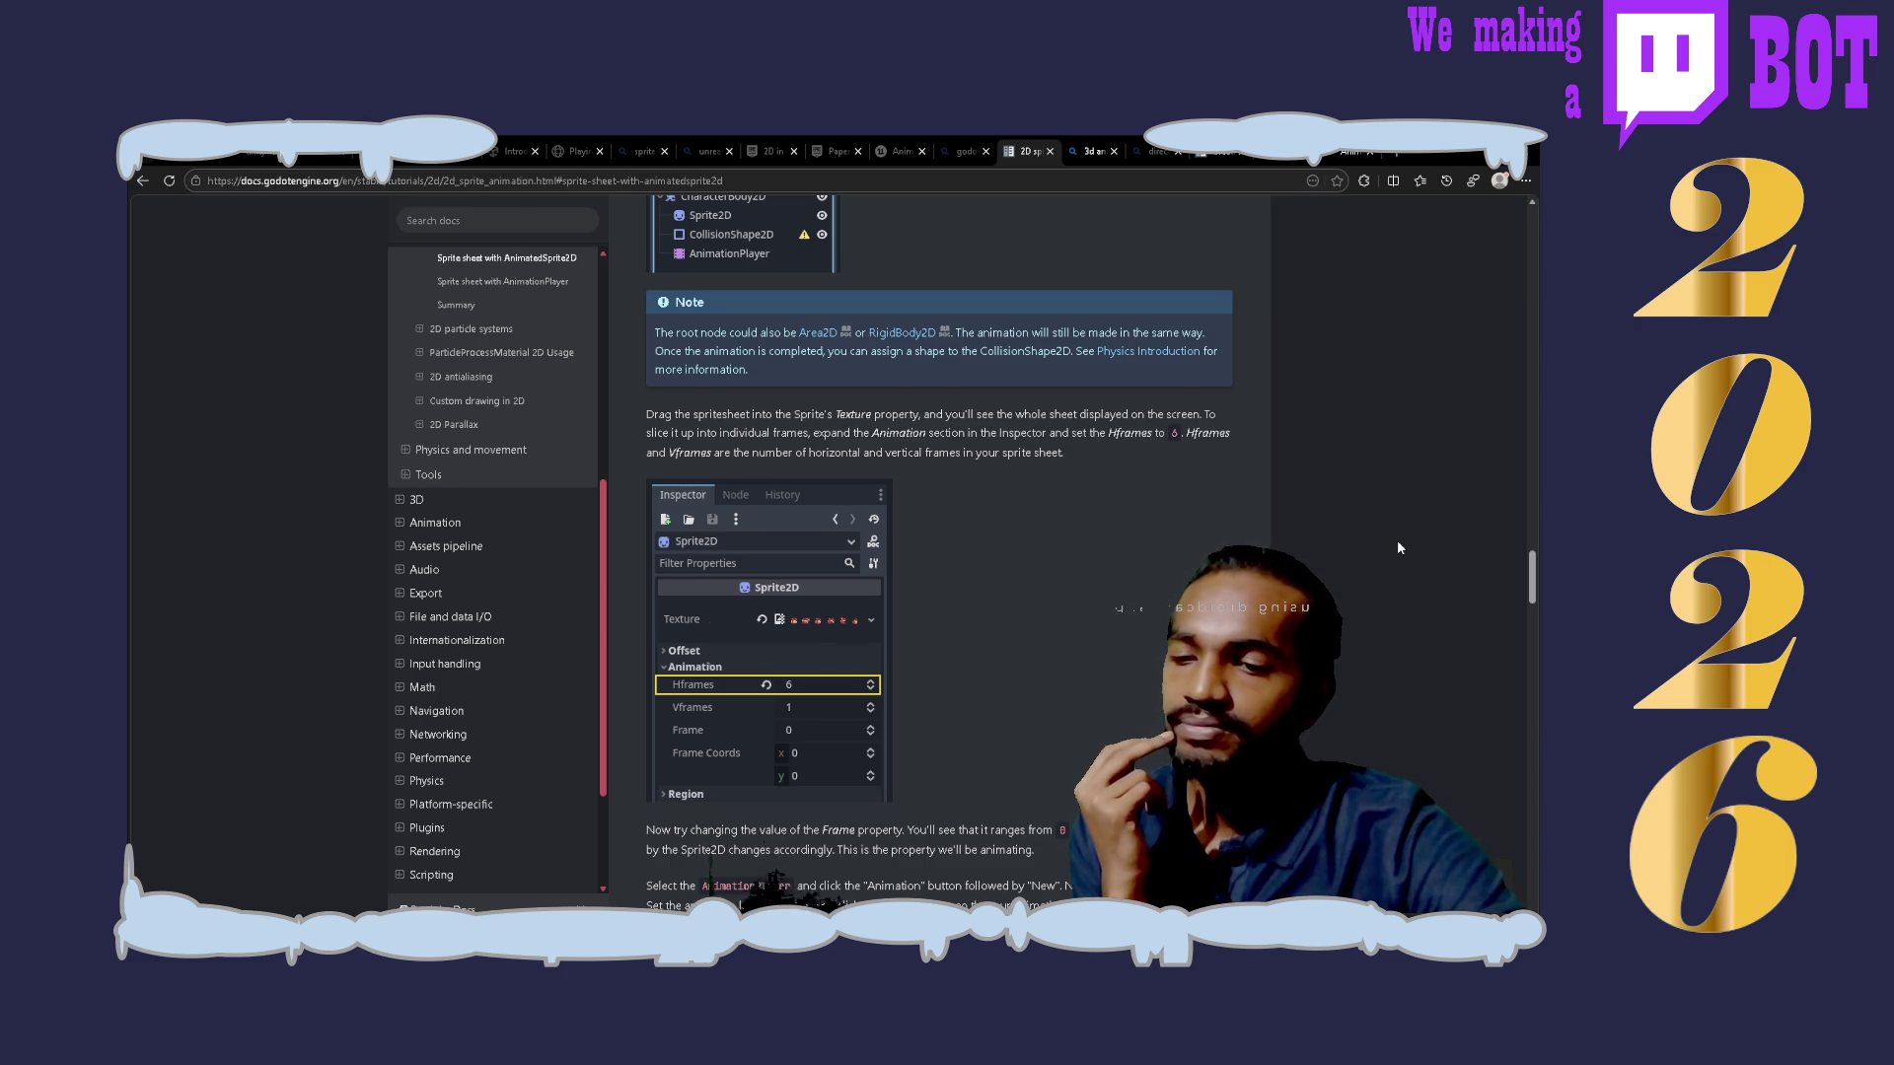
scroll(1397, 547, "down", 2)
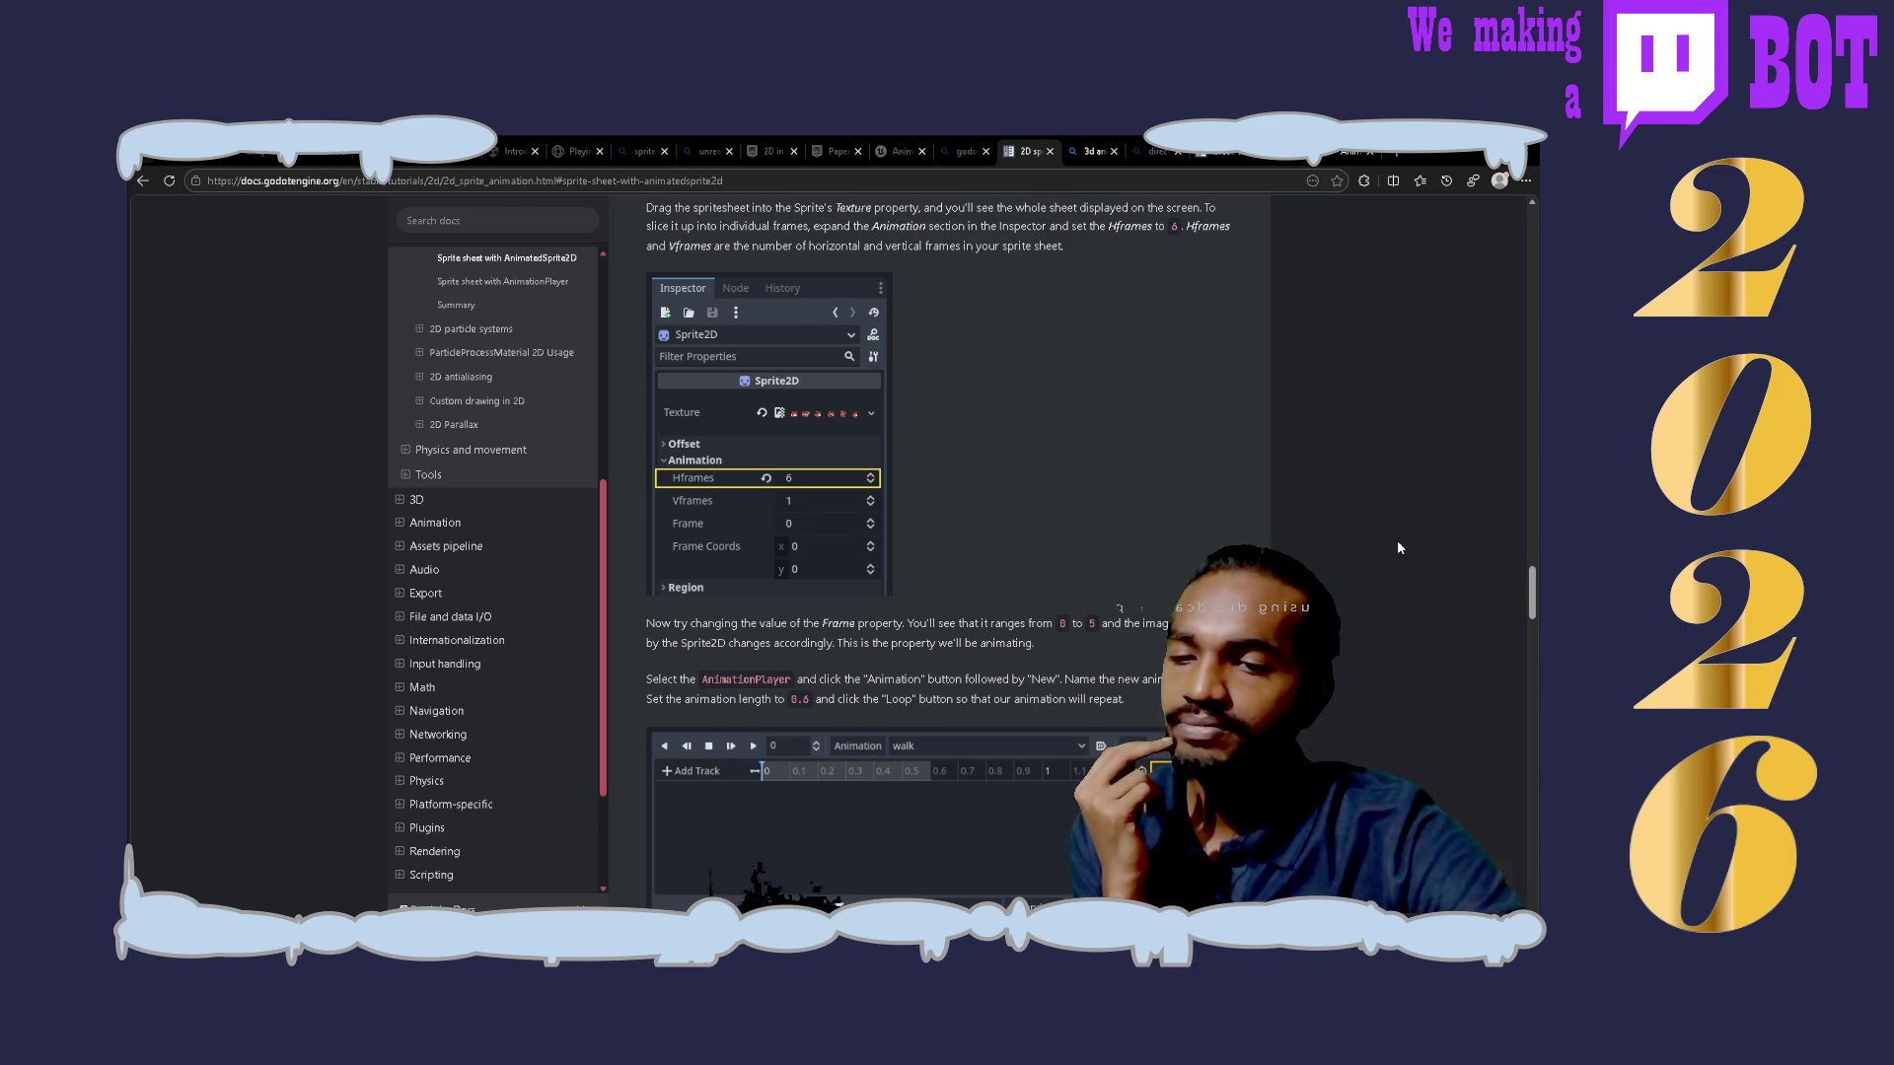
scroll(1397, 548, "down", 1)
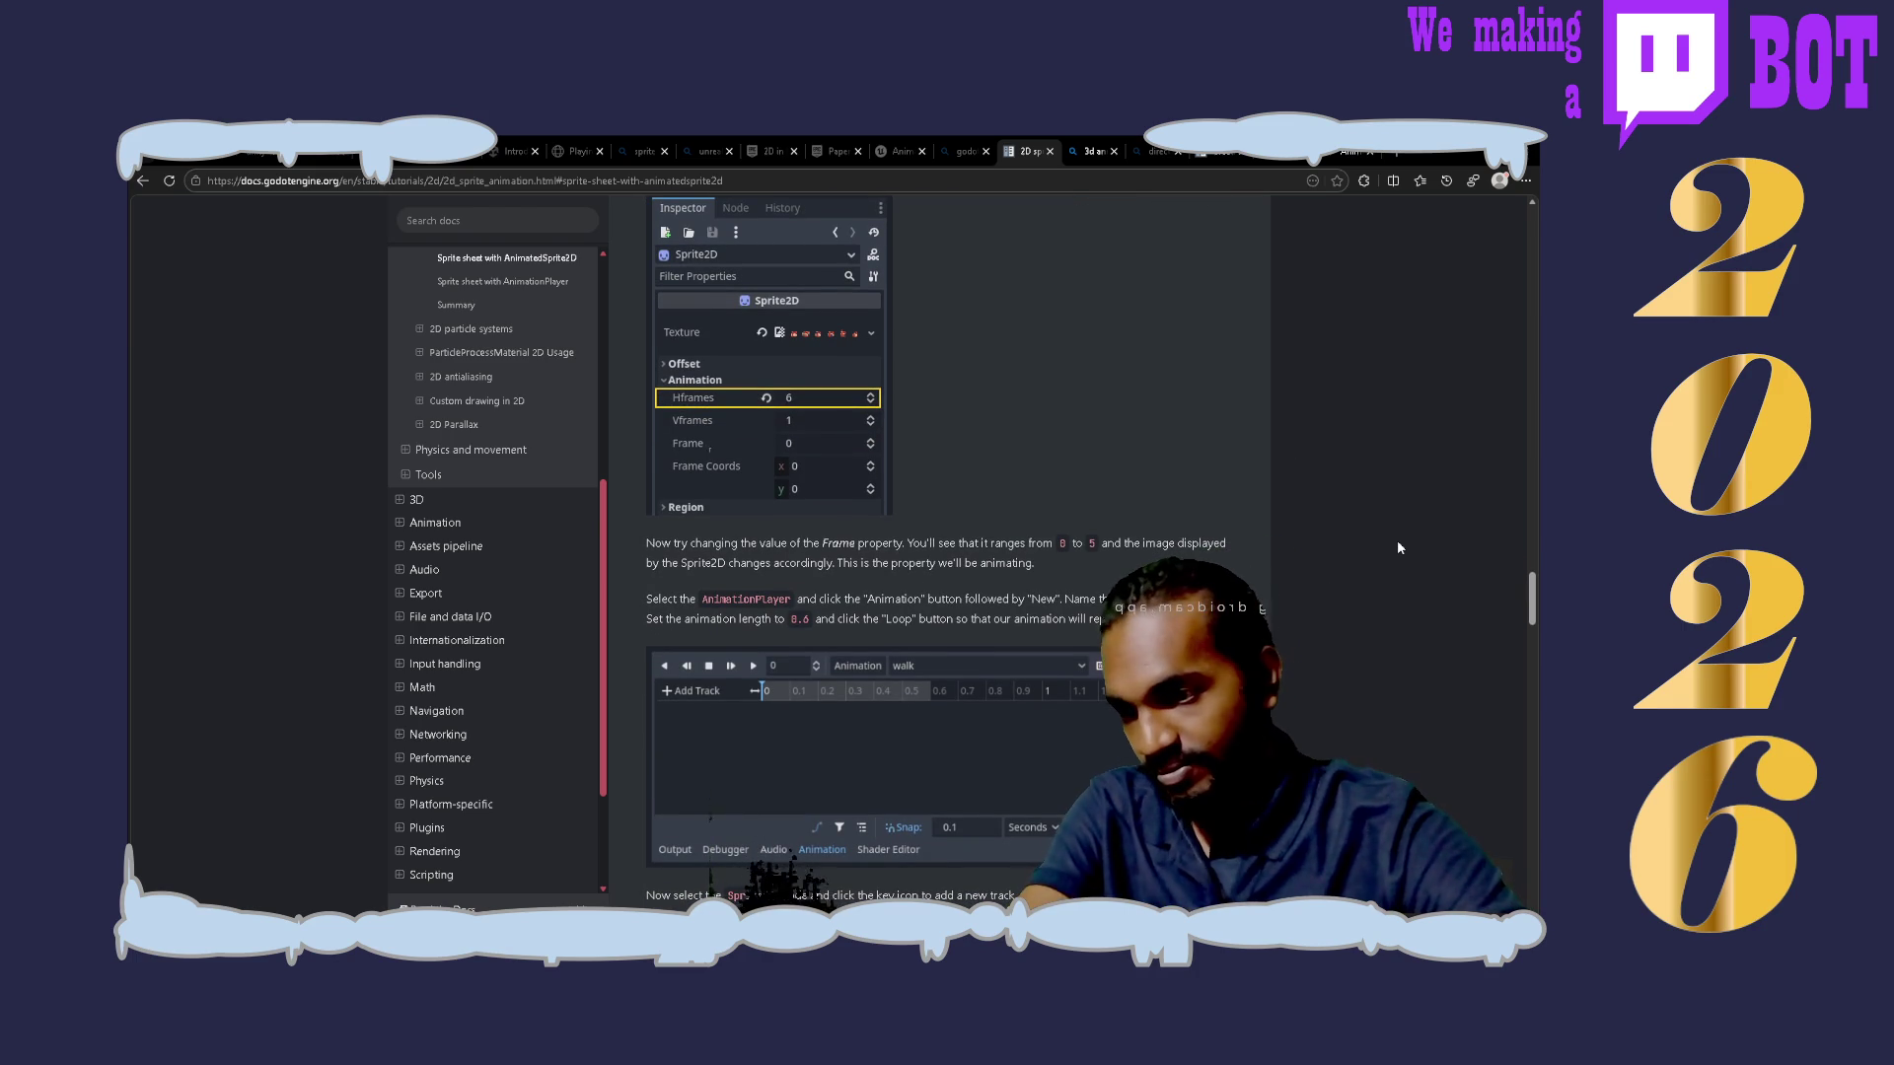
scroll(1397, 544, "down", 2)
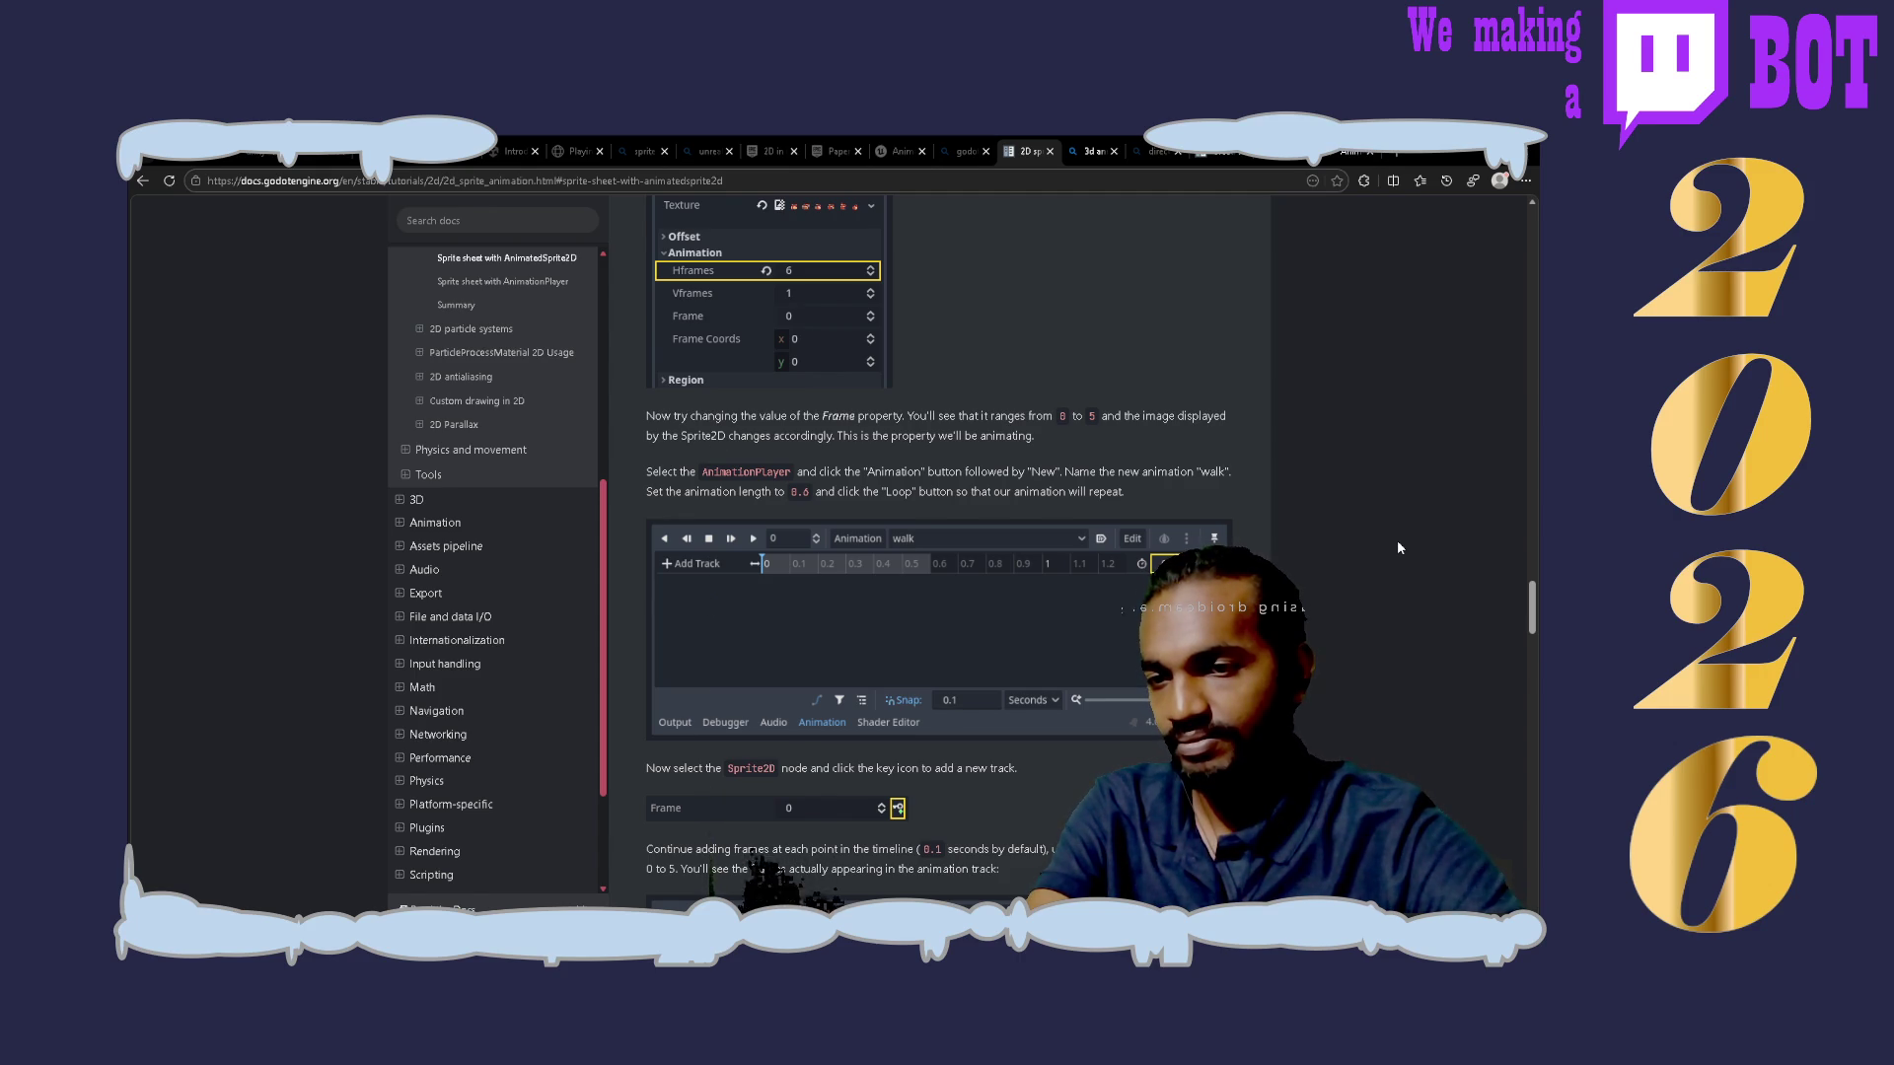
scroll(1399, 548, "down", 1)
scroll(1399, 548, "down", 2)
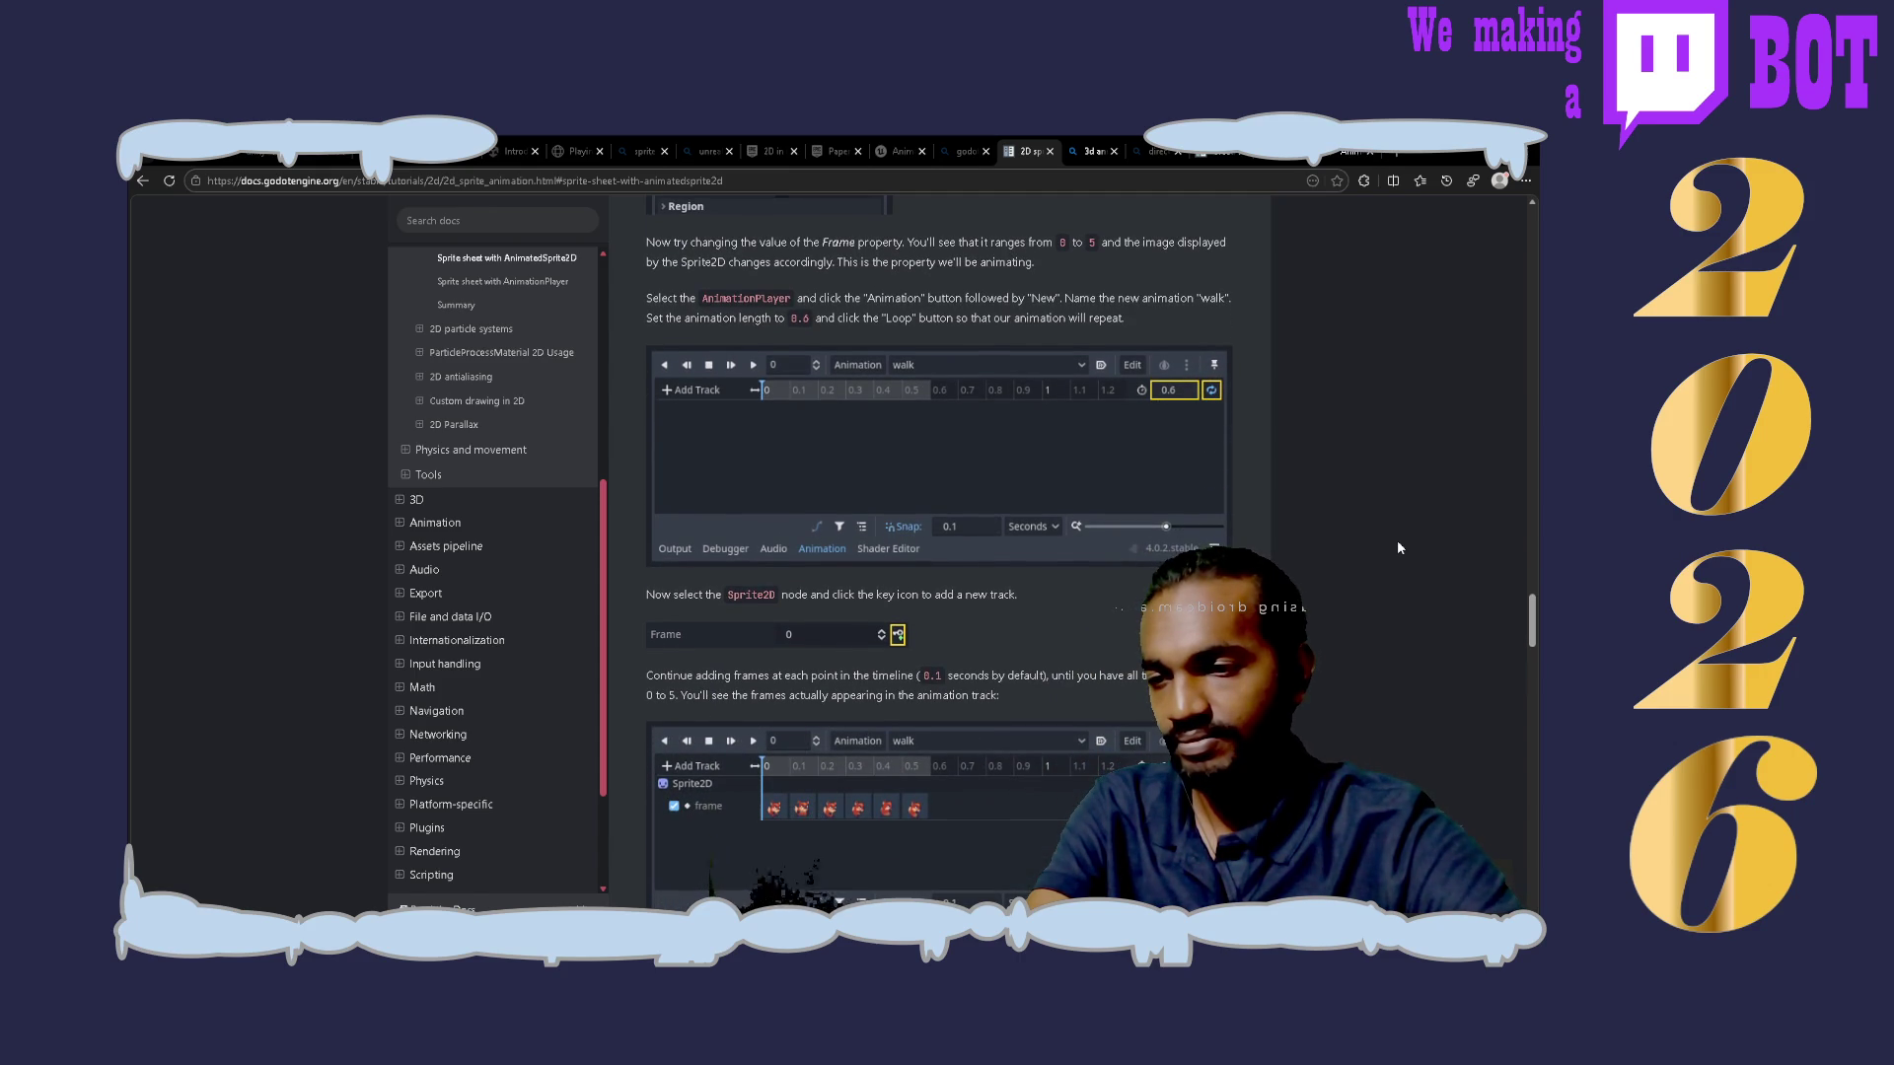
scroll(1398, 548, "down", 2)
scroll(1398, 548, "down", 1)
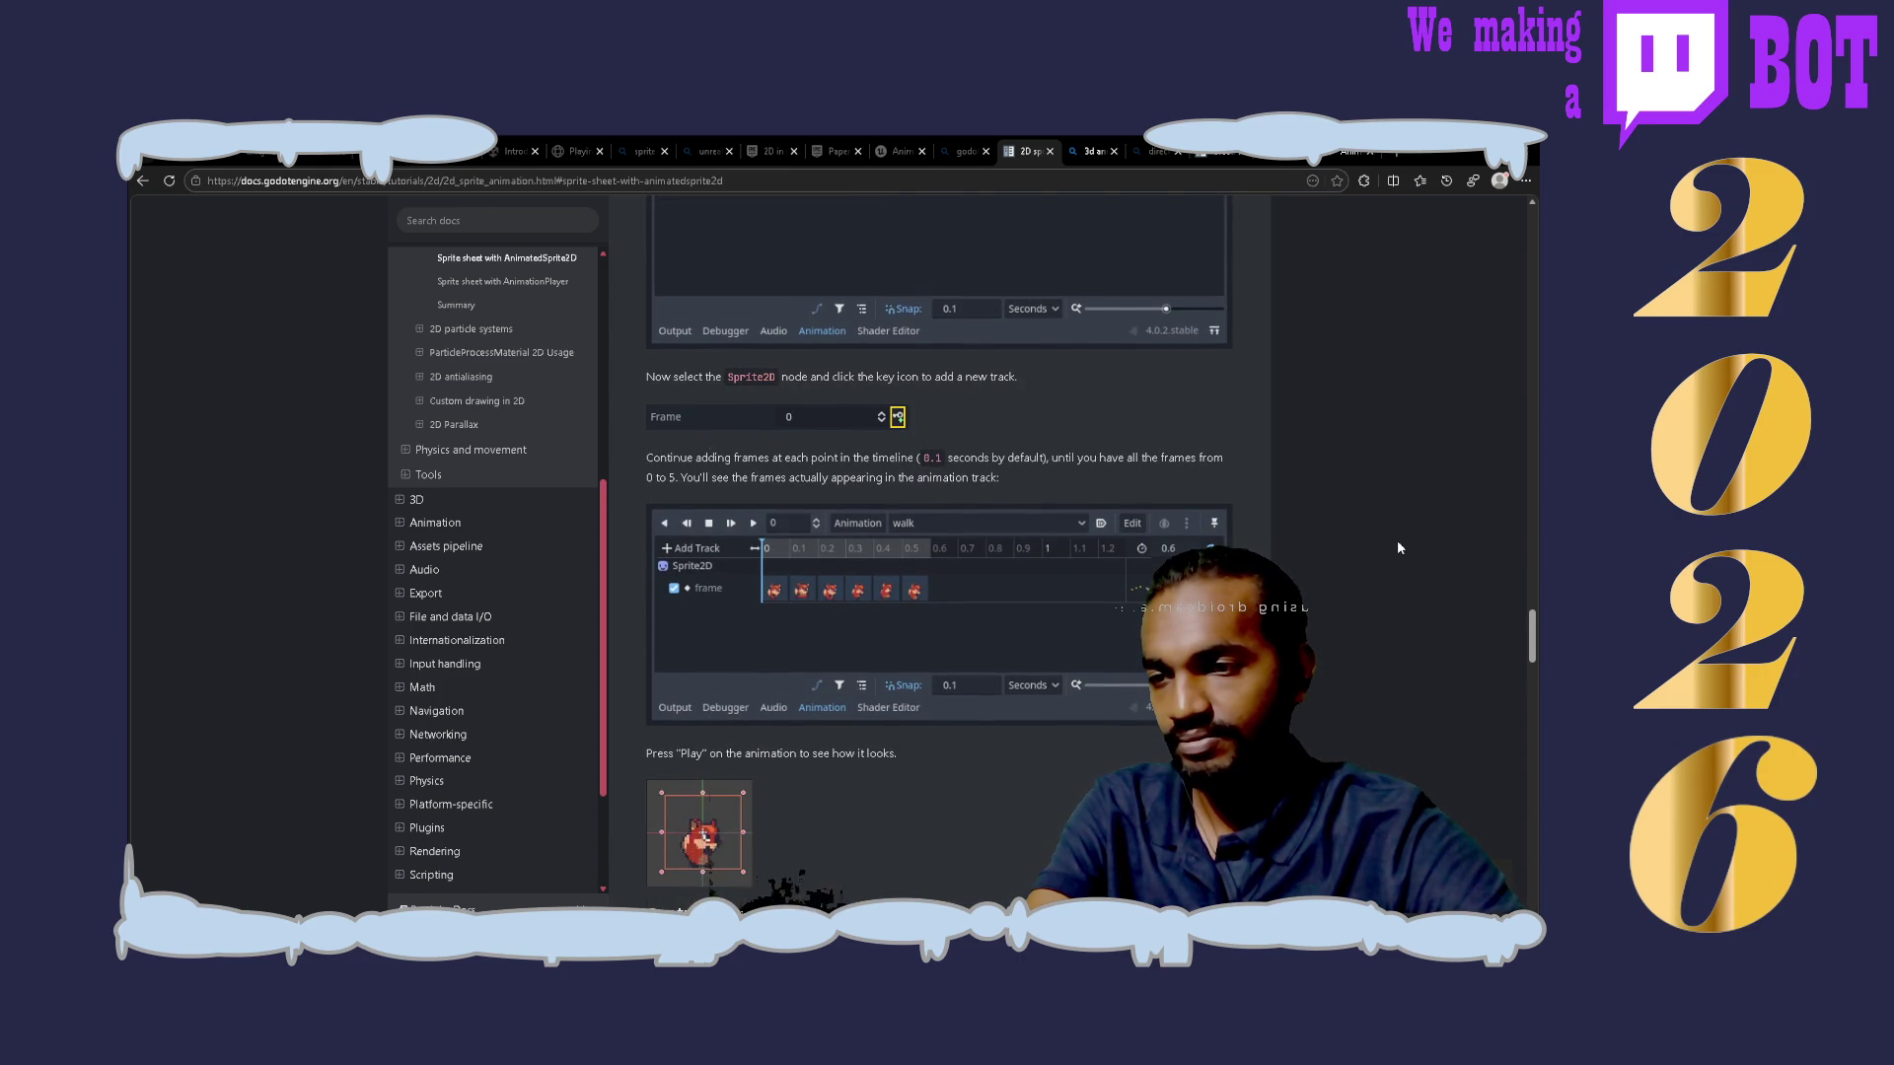
scroll(1399, 548, "down", 2)
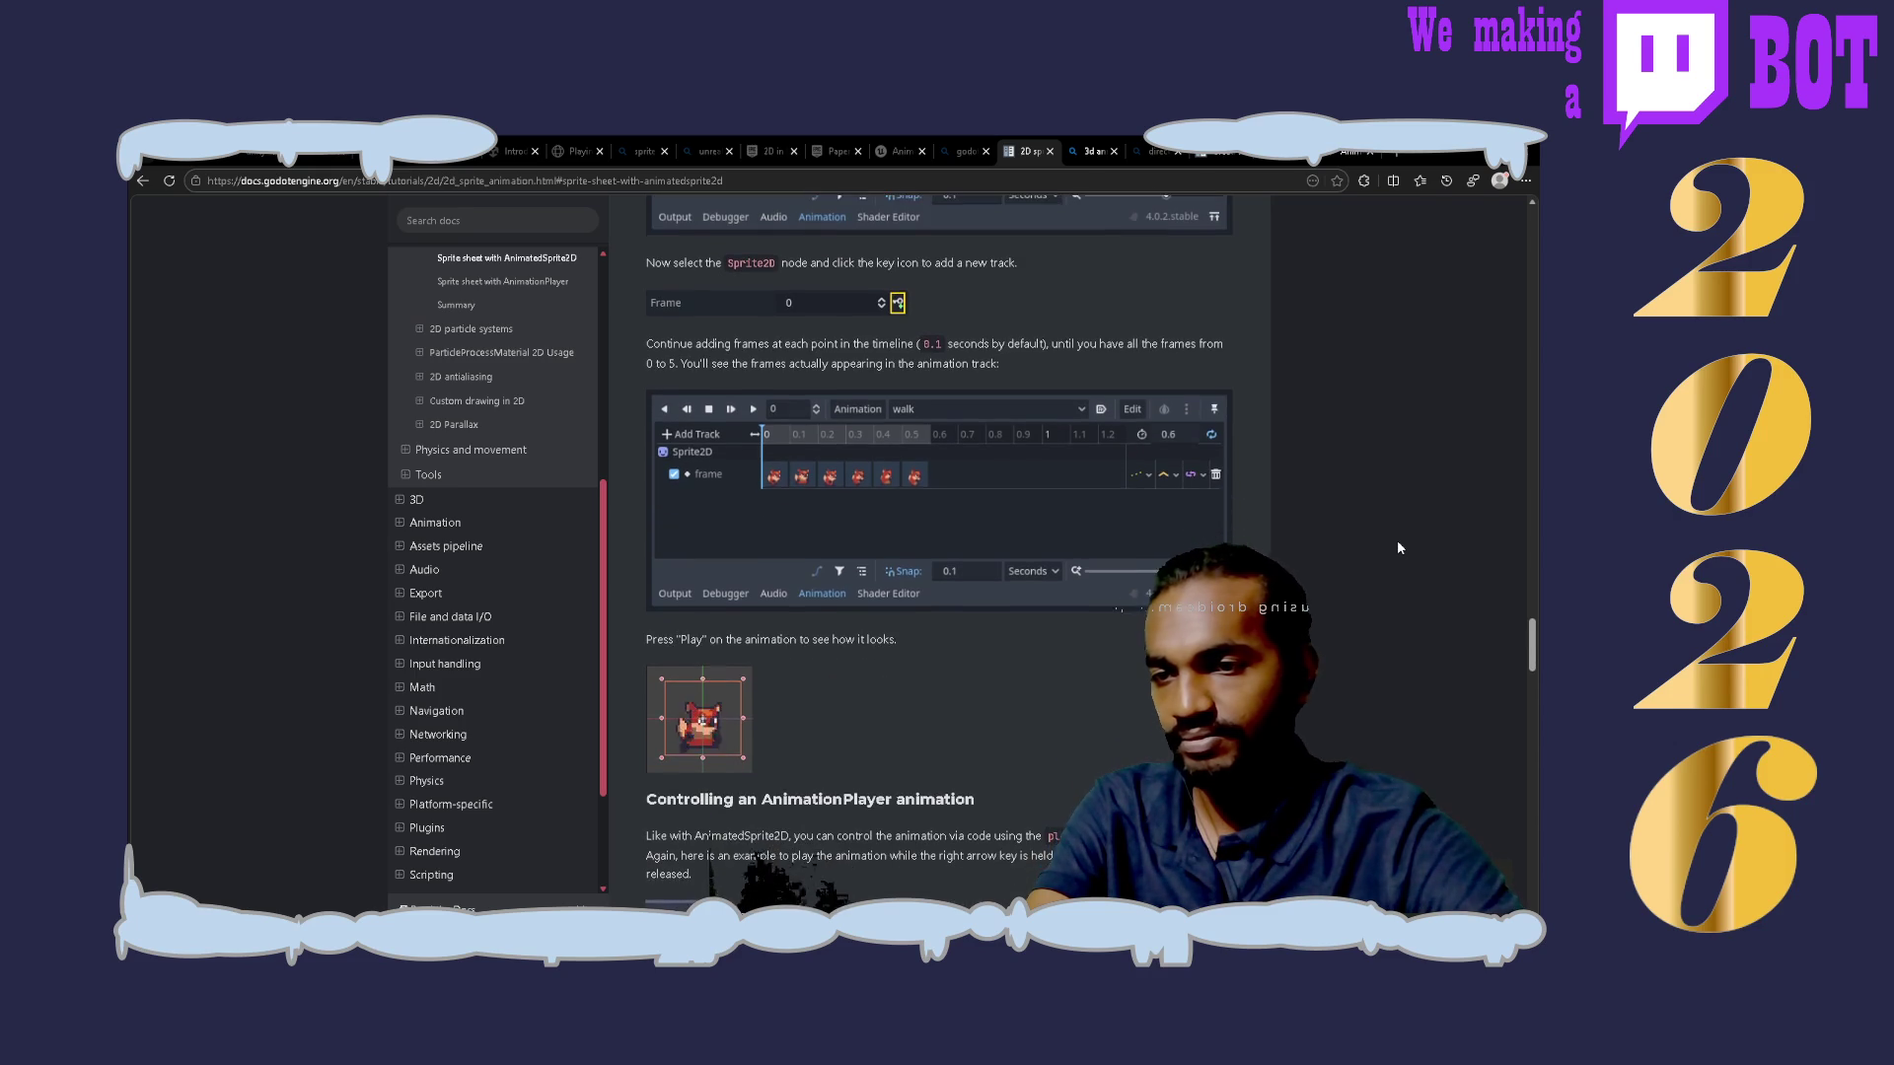
scroll(1398, 542, "down", 3)
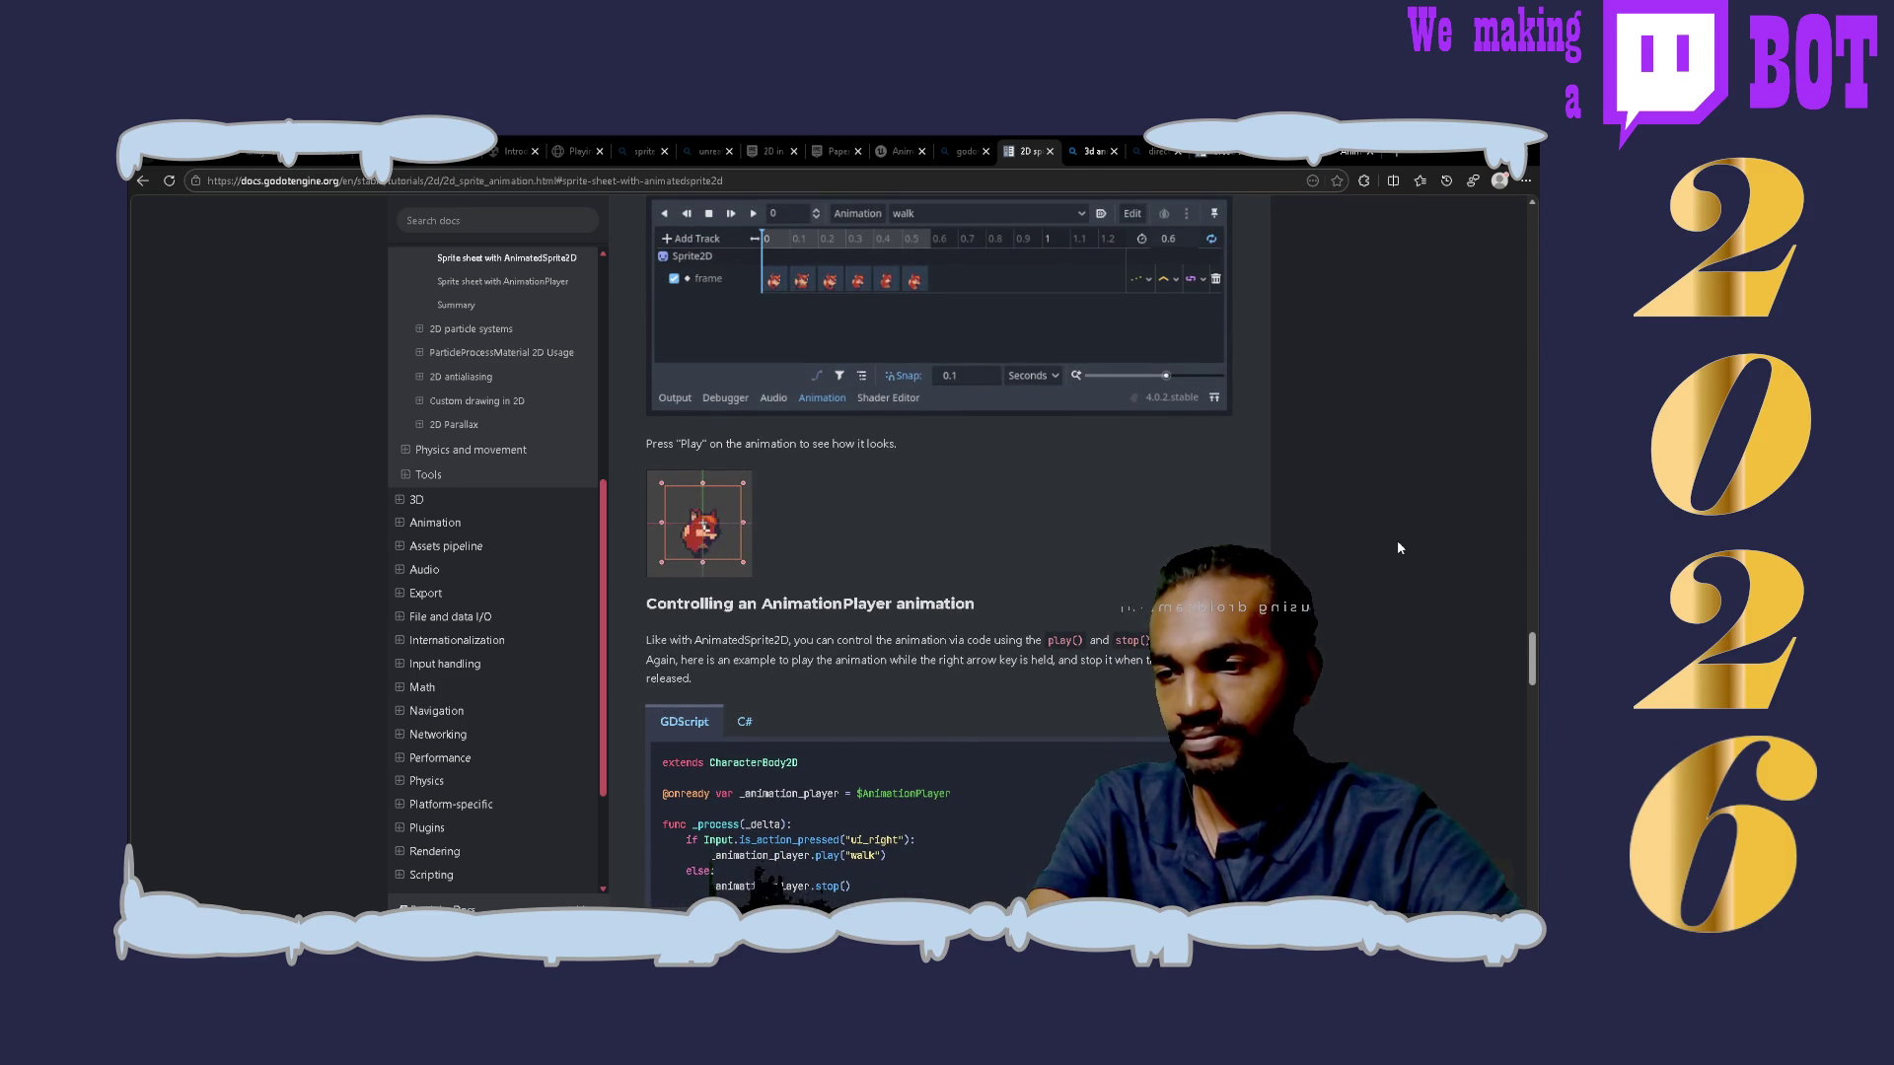
scroll(1398, 547, "up", 5)
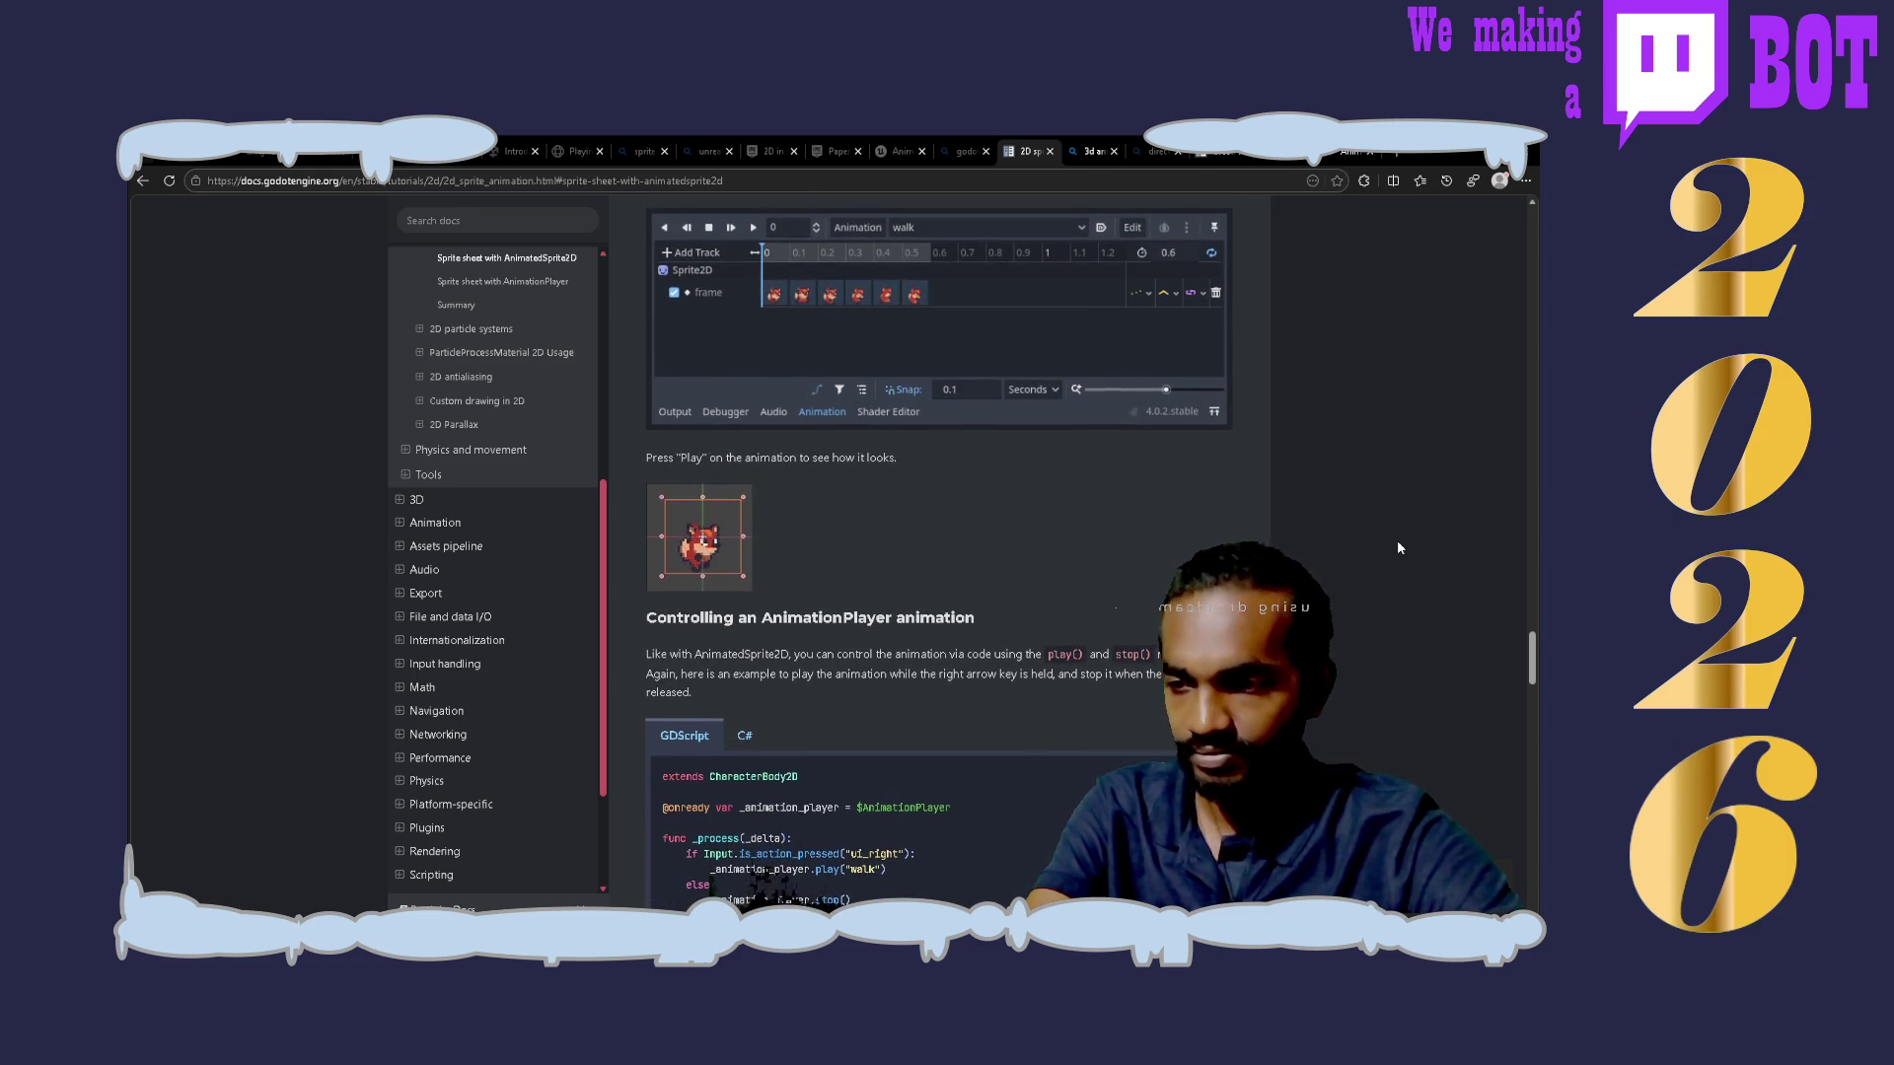
scroll(1398, 548, "up", 10)
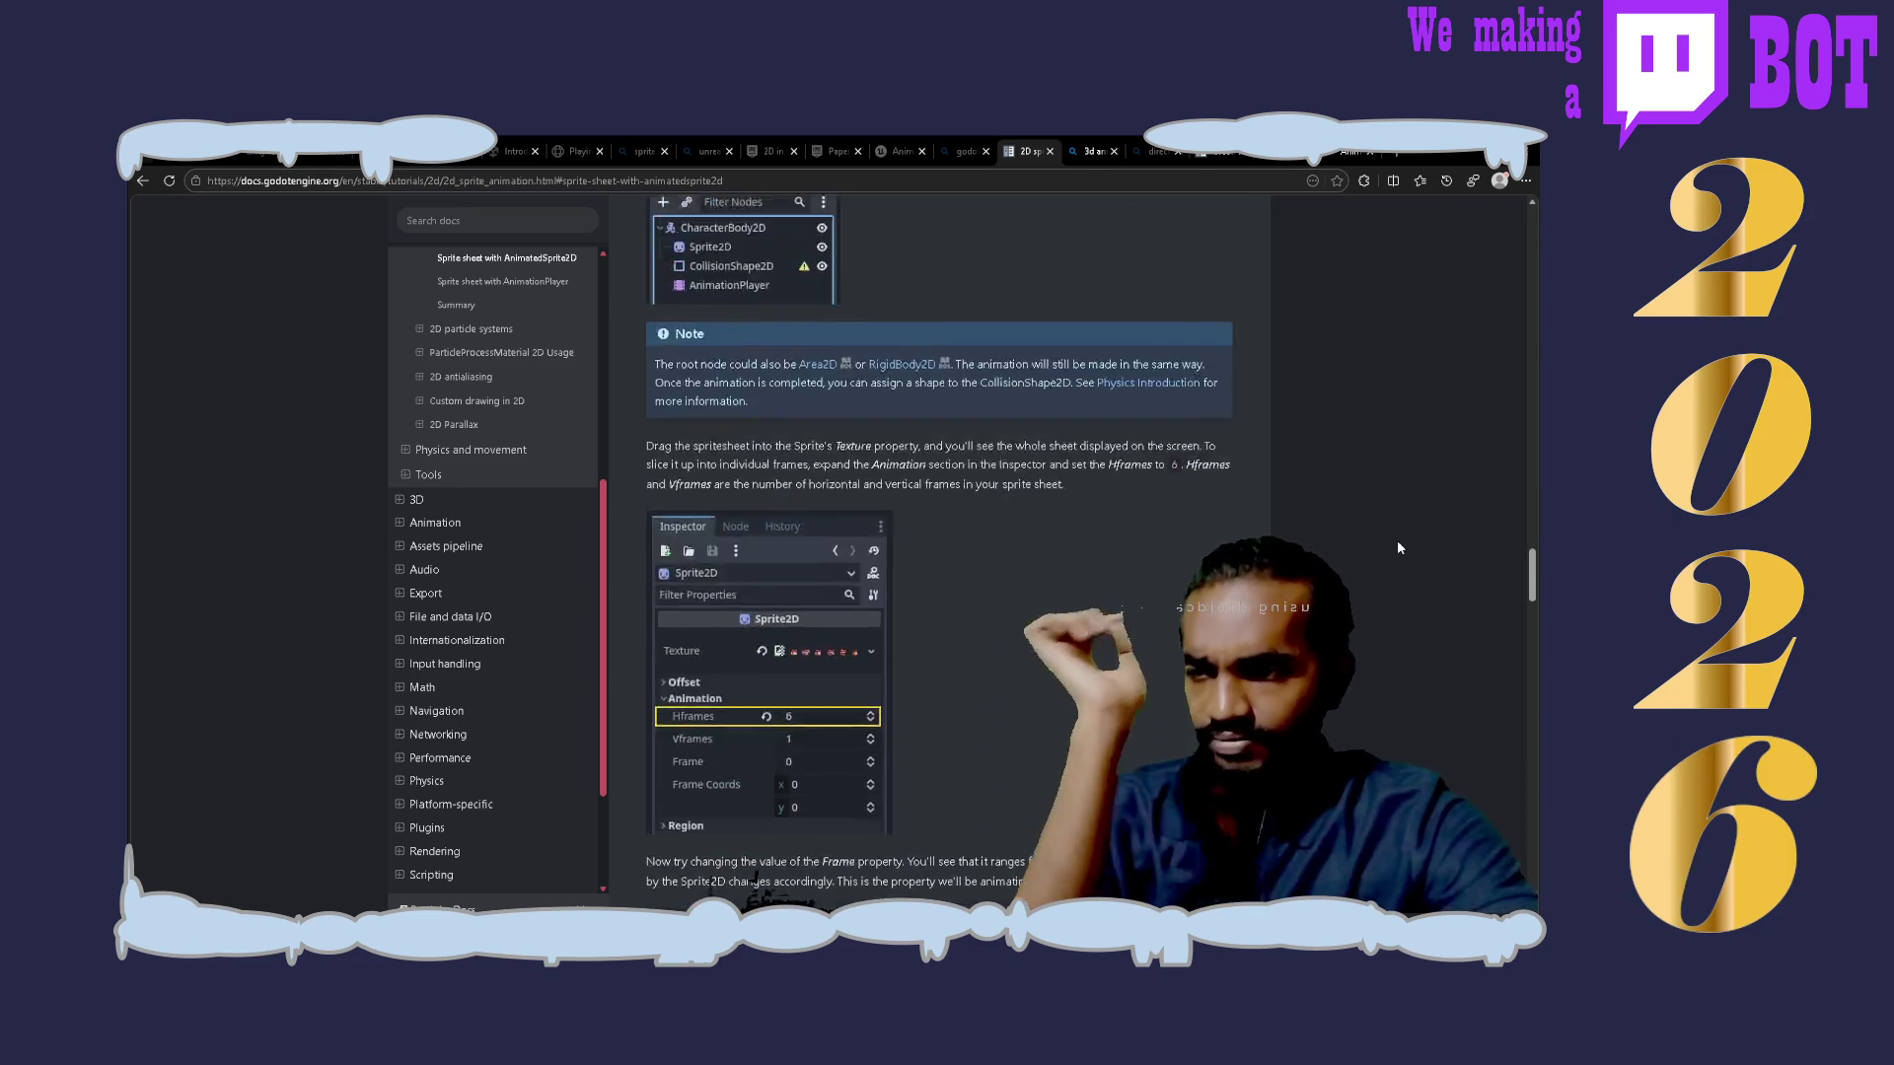
Step: Scroll to the step keying the Sprite2D Frame property, frames 0 to 5, every 0.1 seconds
scroll(1397, 541, "up", 3)
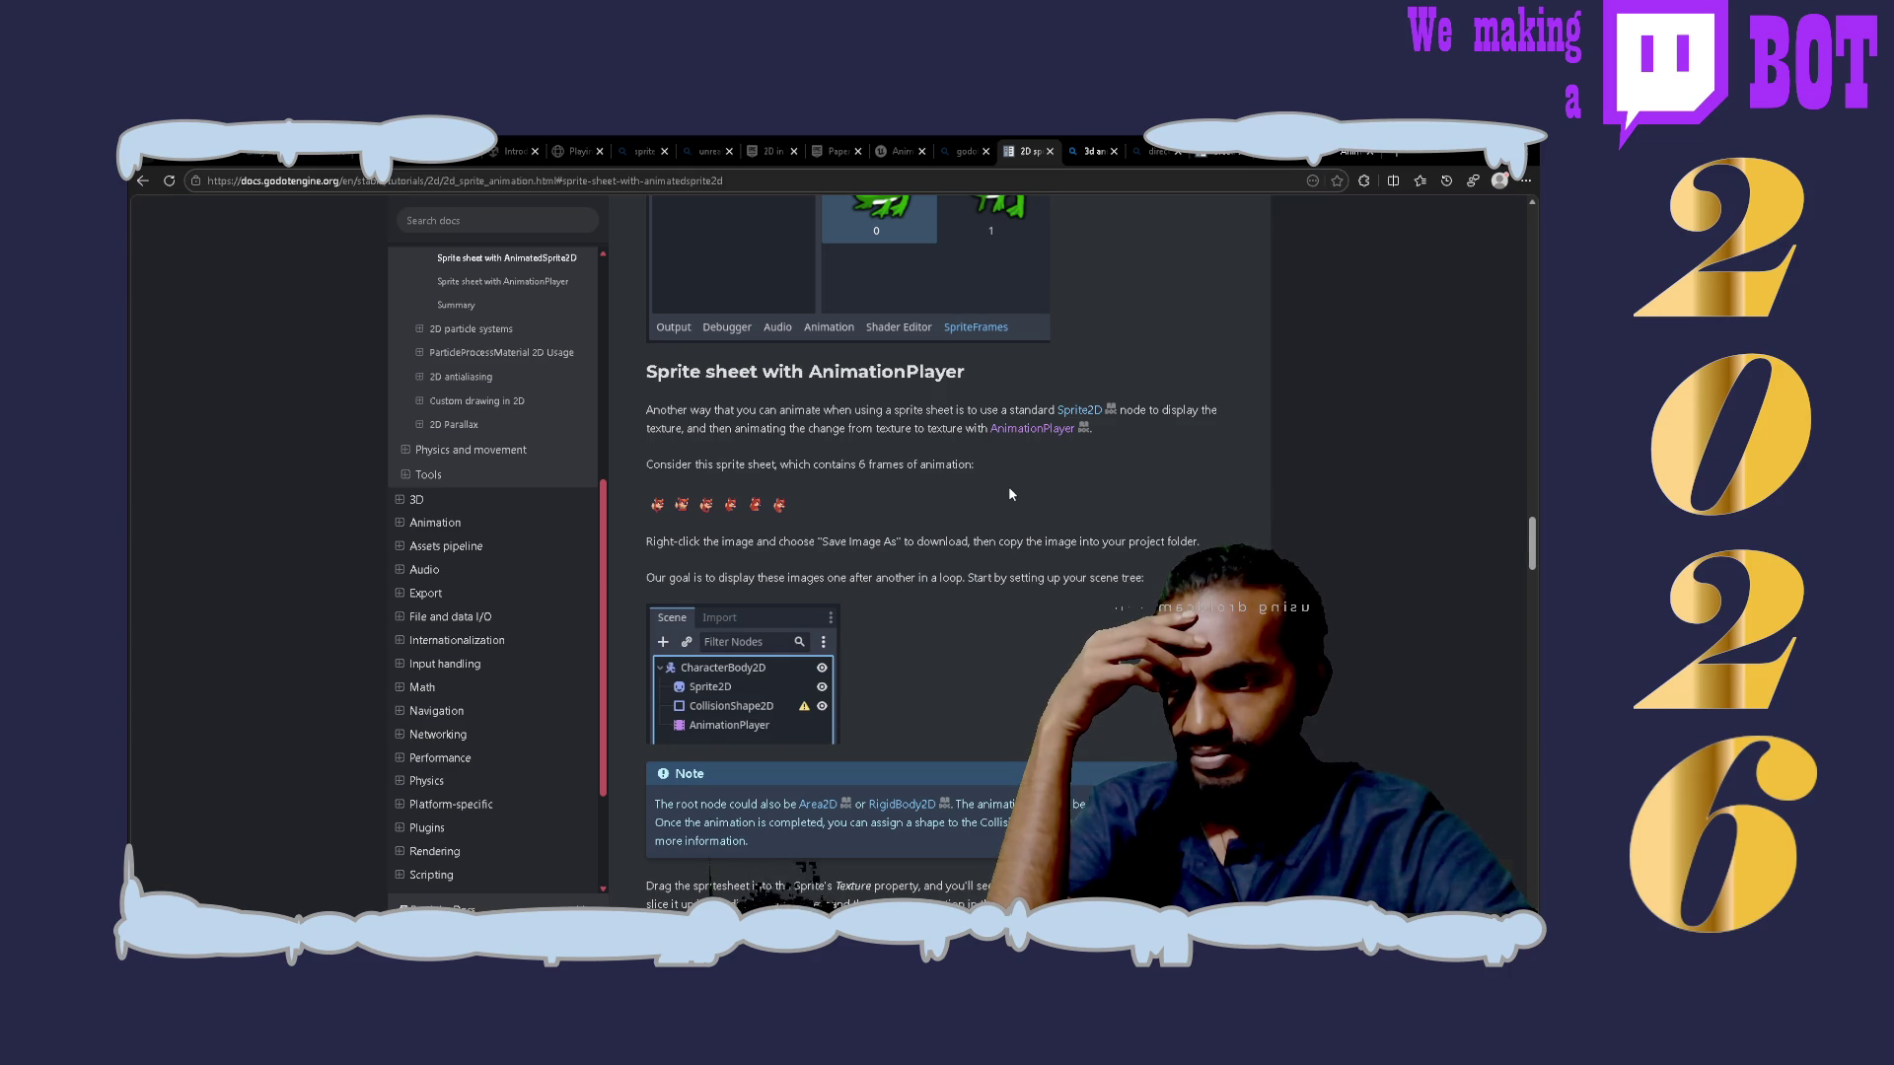
scroll(1009, 489, "down", 3)
scroll(1010, 490, "down", 1)
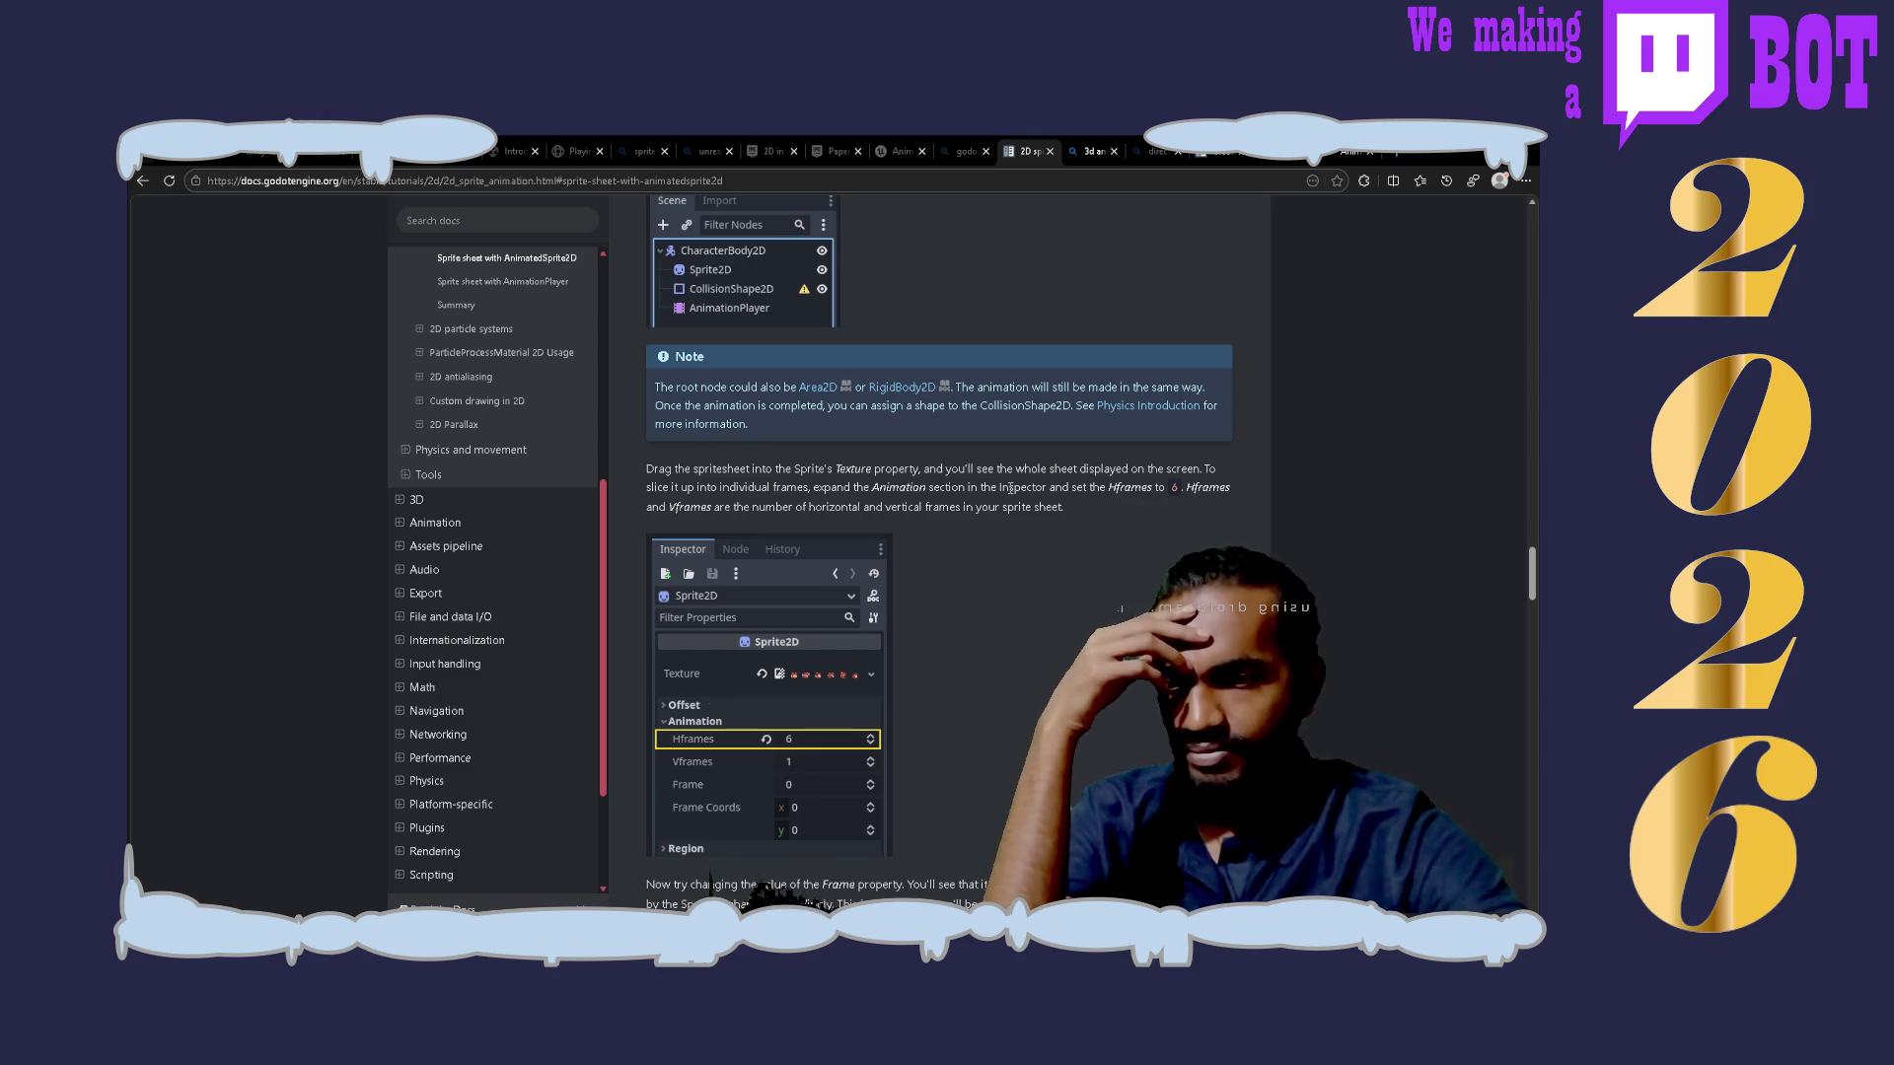
scroll(1011, 488, "up", 4)
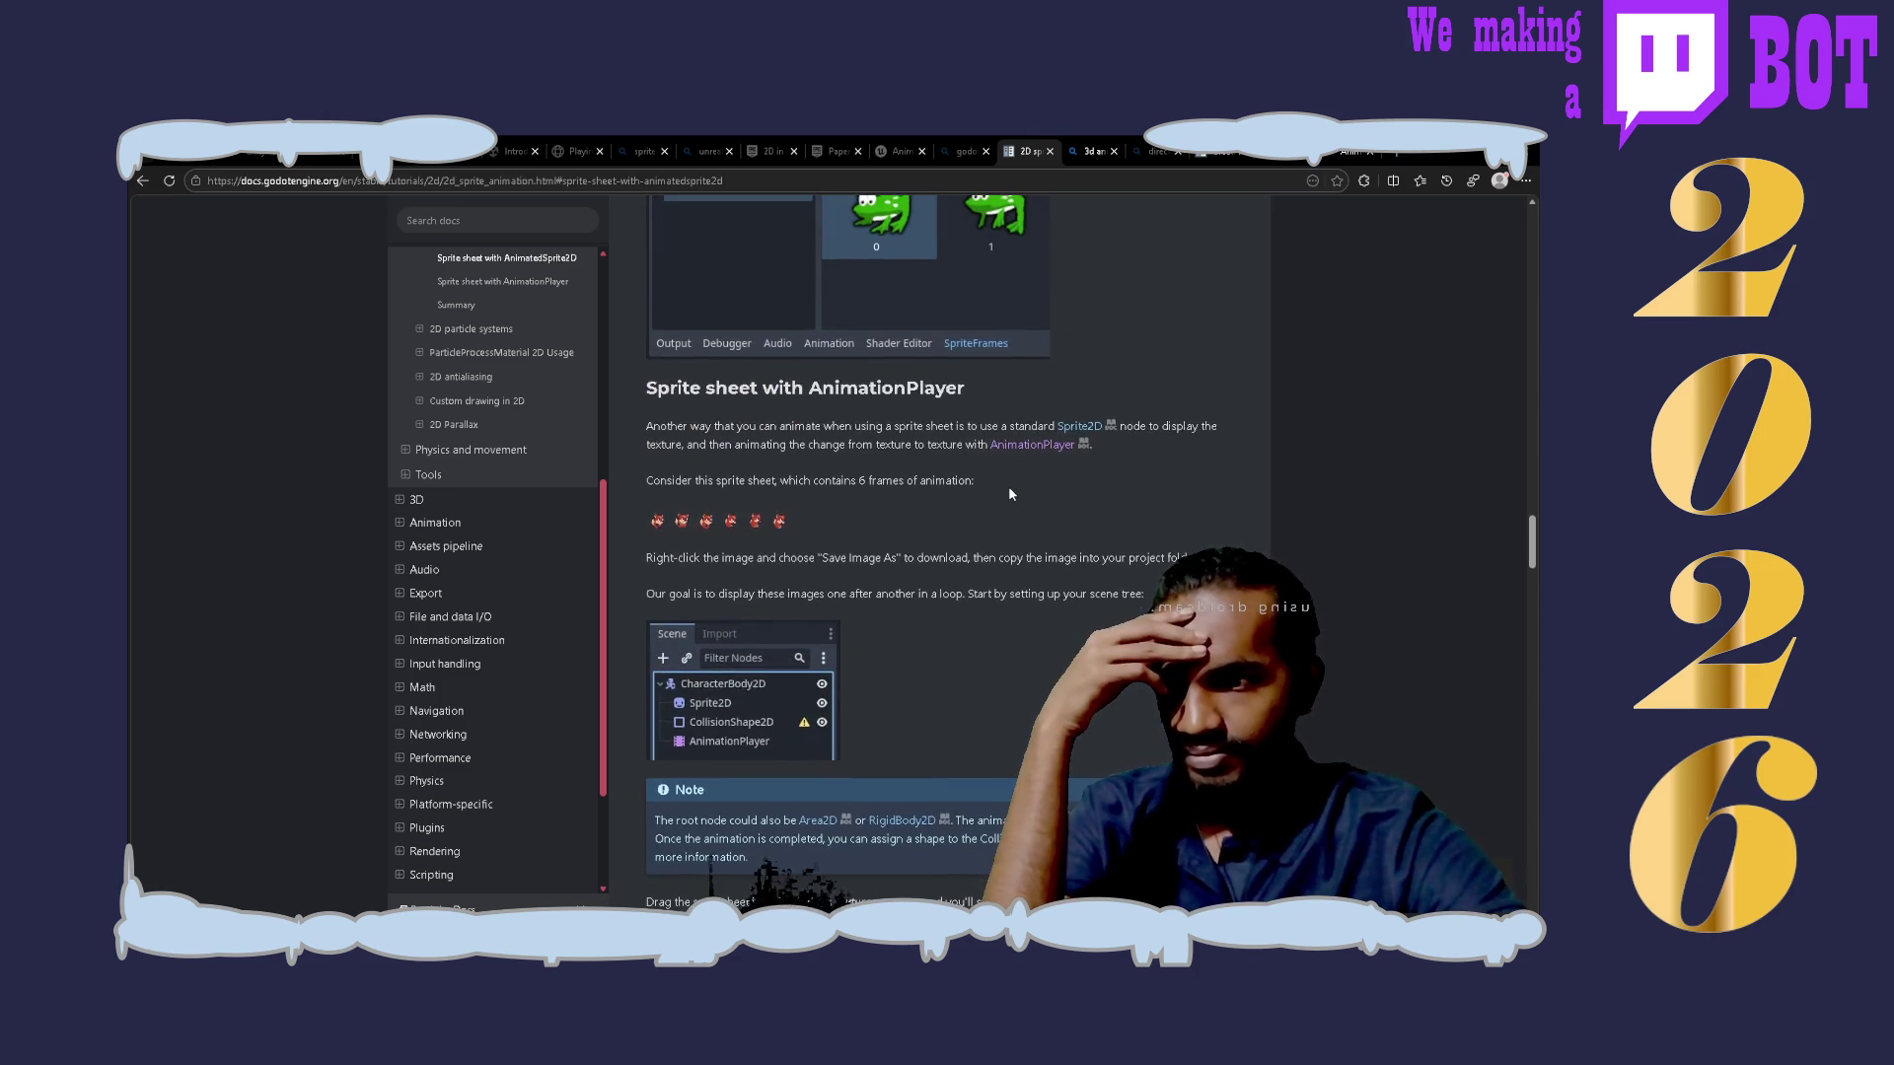
scroll(1009, 489, "down", 5)
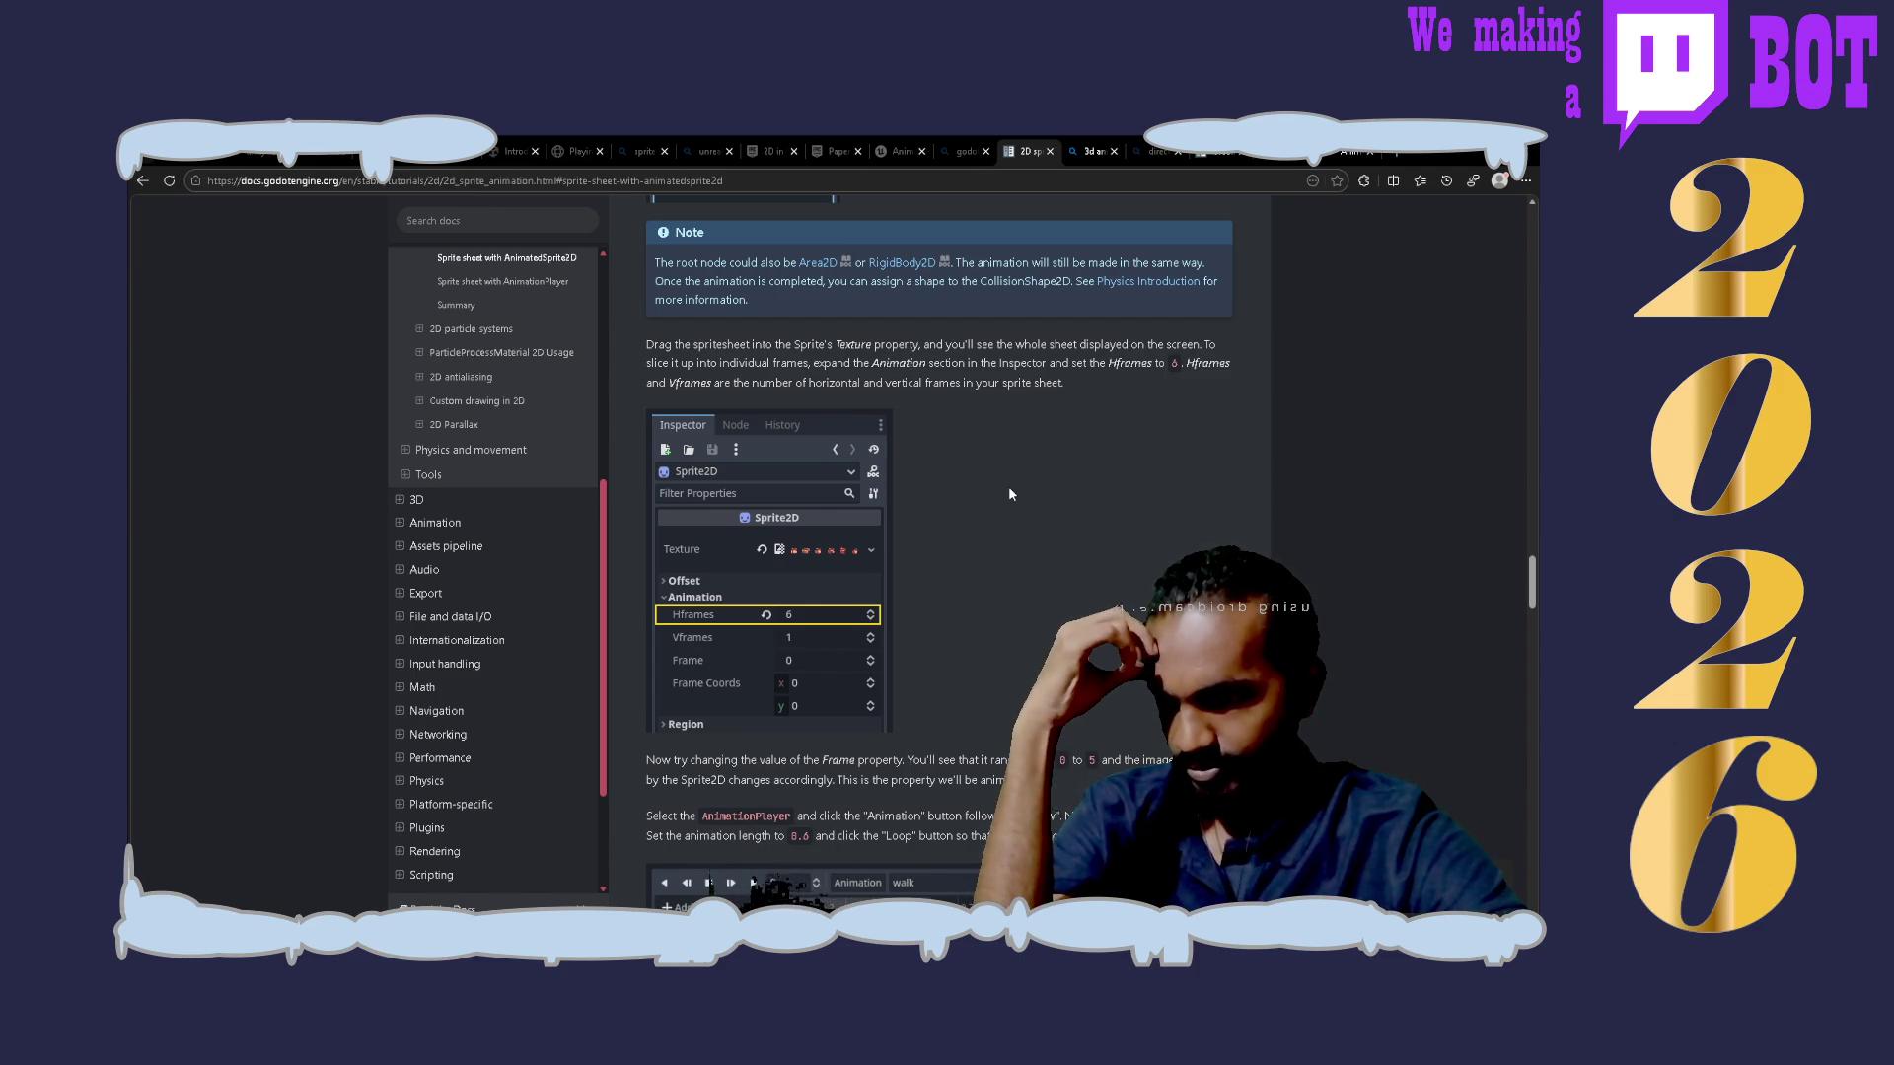
scroll(1010, 493, "down", 2)
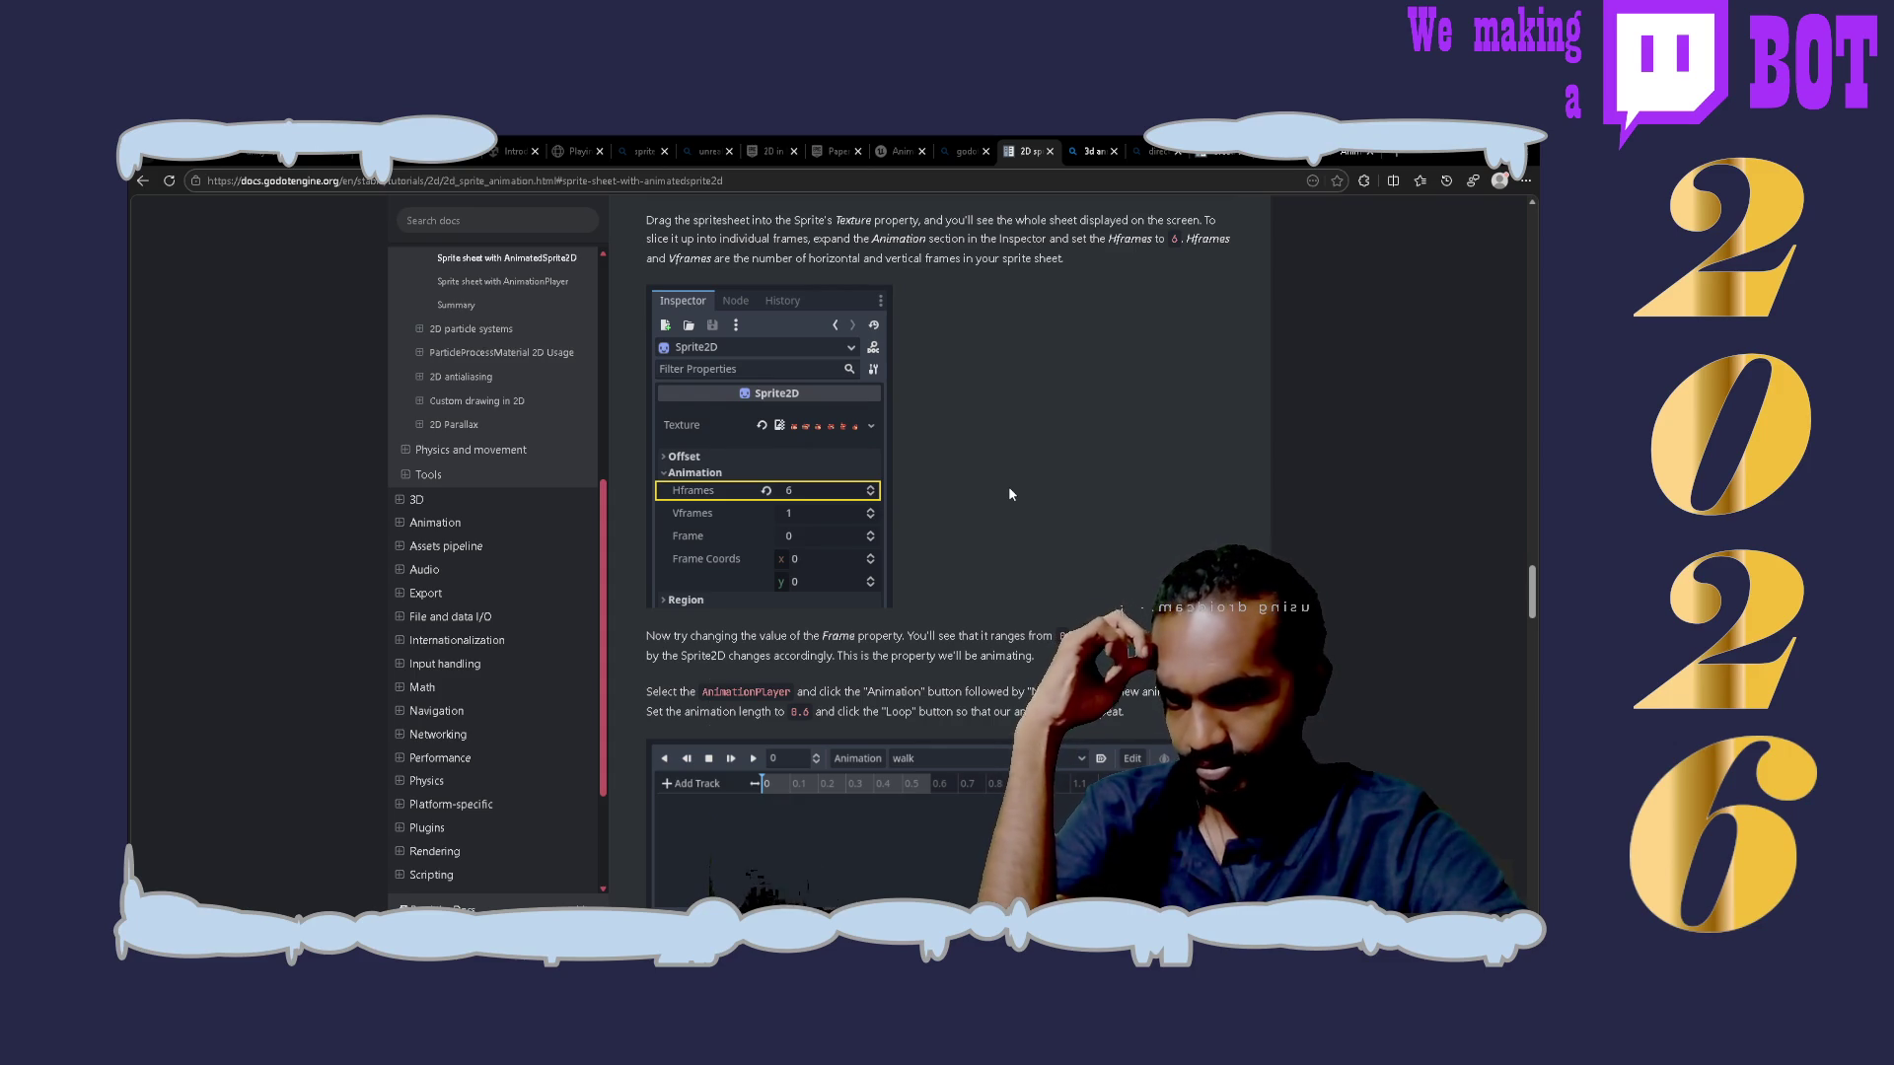
scroll(1008, 490, "down", 5)
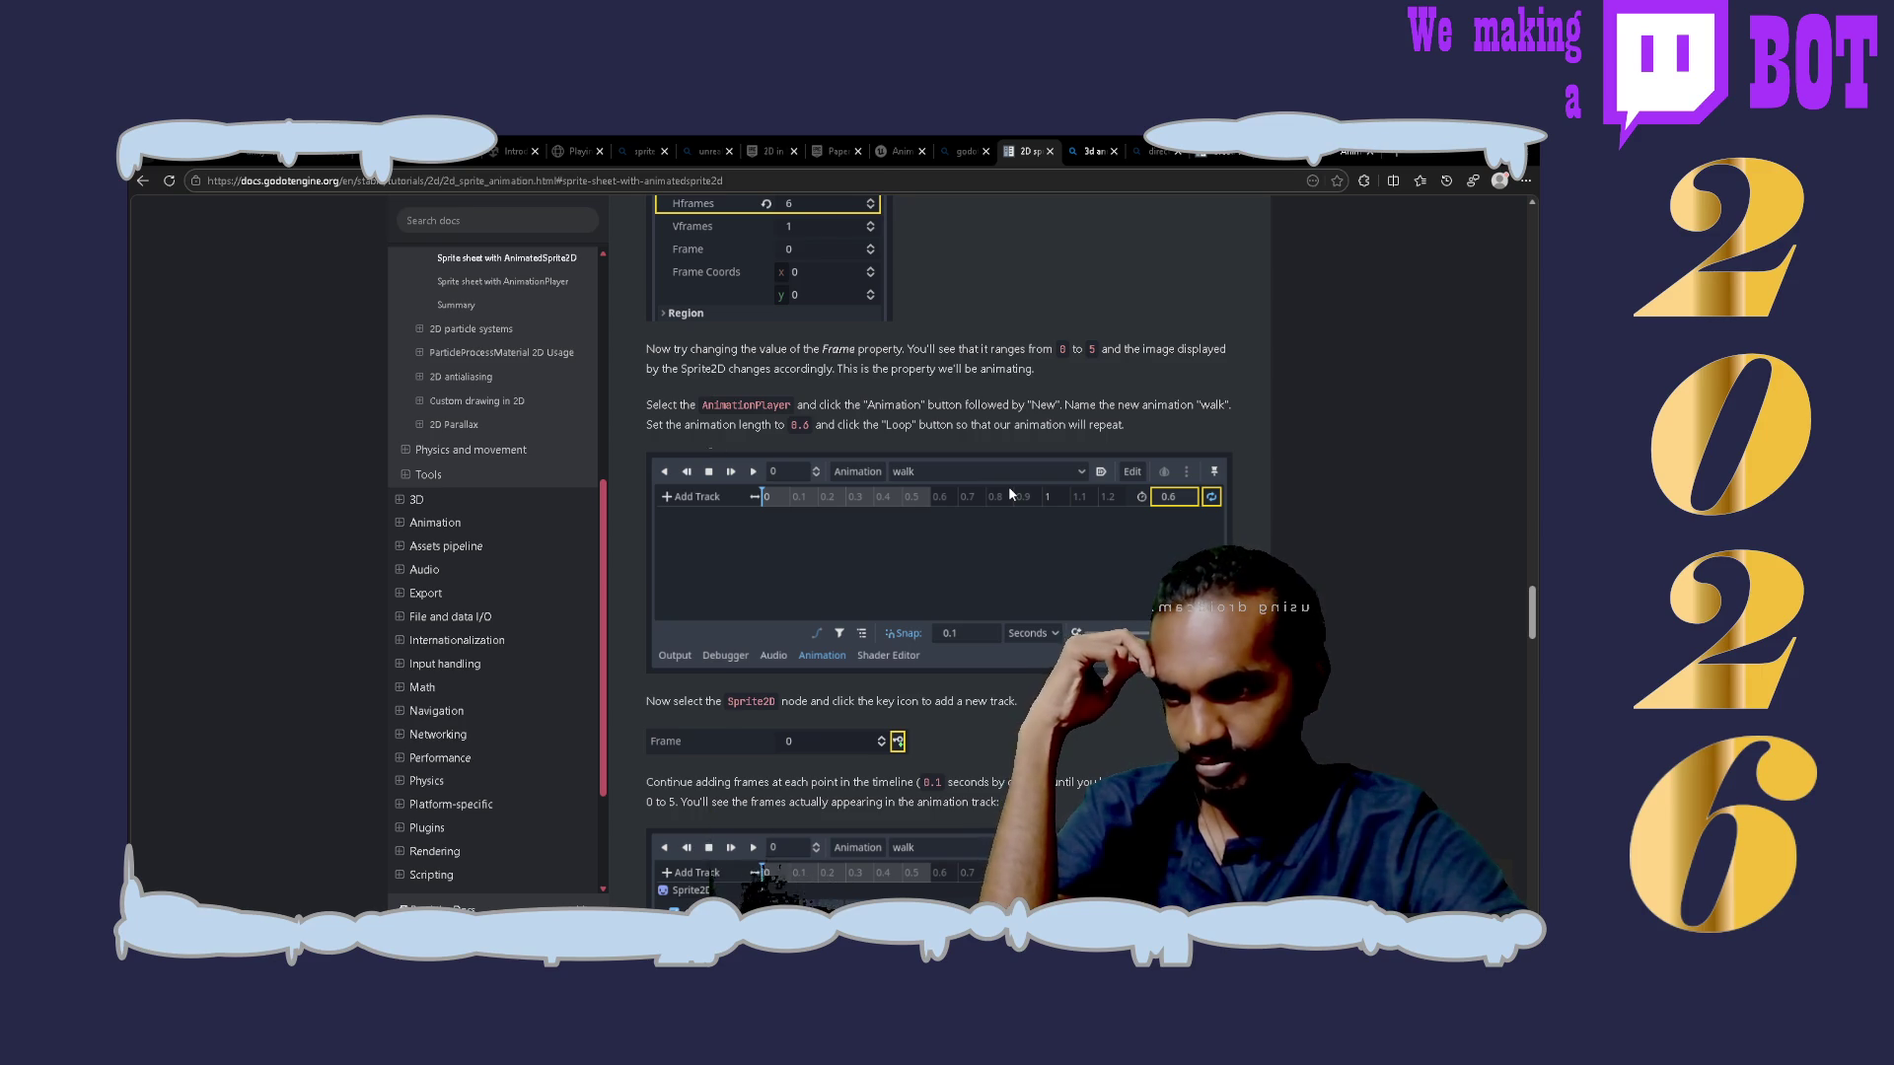
scroll(1009, 490, "down", 2)
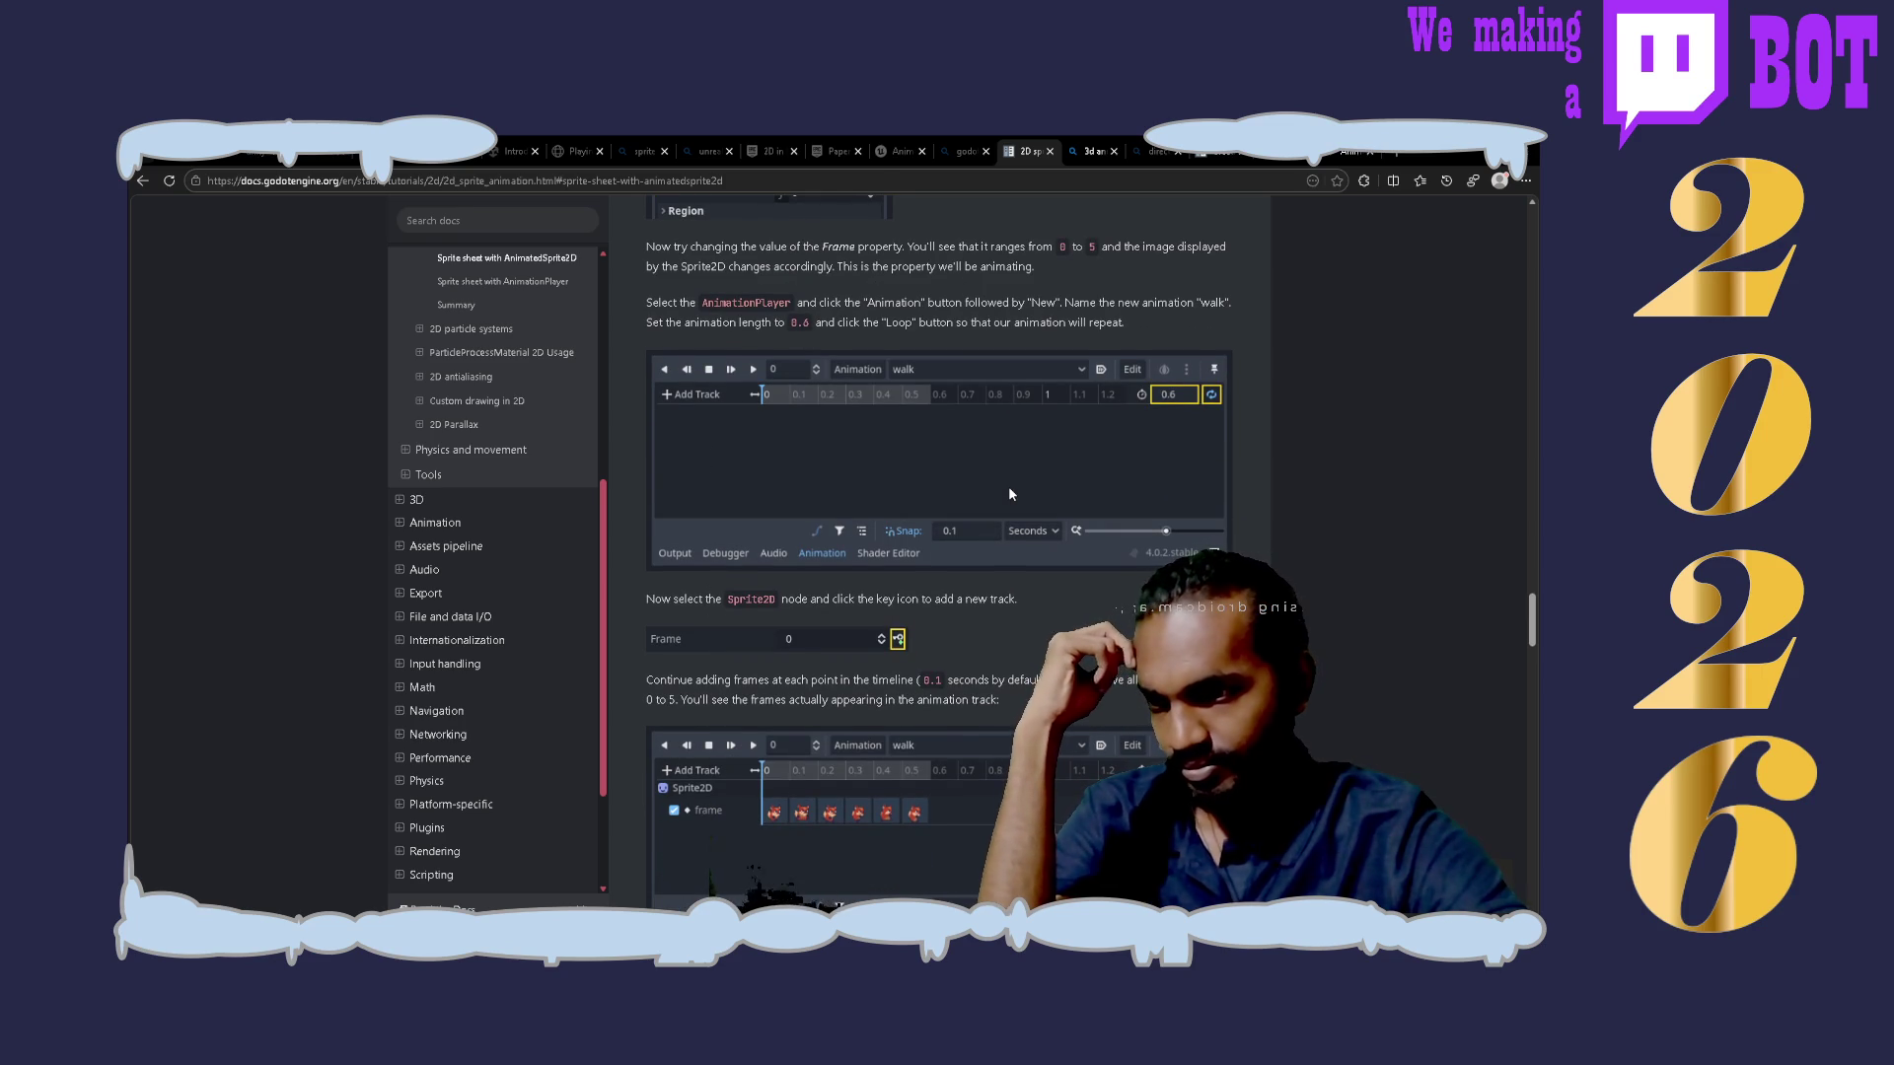
scroll(1009, 489, "down", 3)
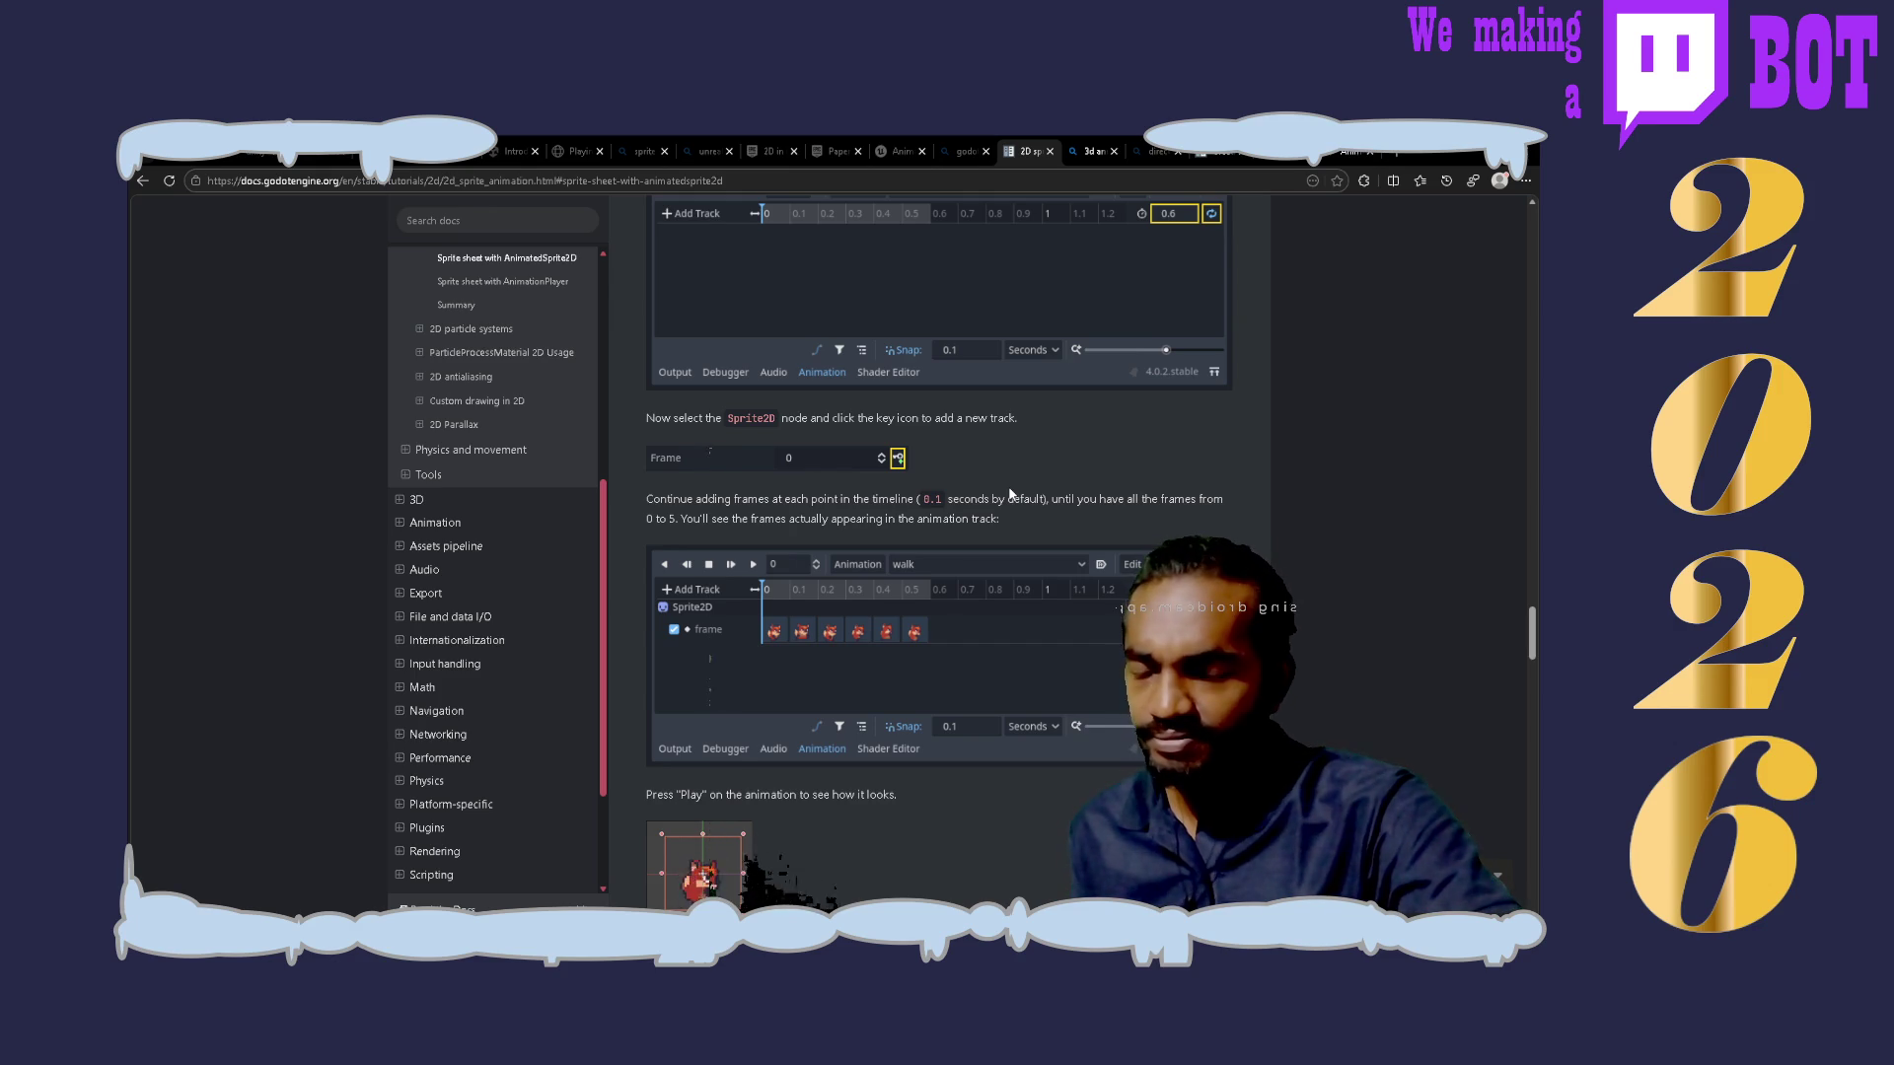
Step: Scroll down to the Summary comparing AnimationPlayer and AnimatedSprite2D and the user-contributed notes
scroll(1008, 492, "down", 5)
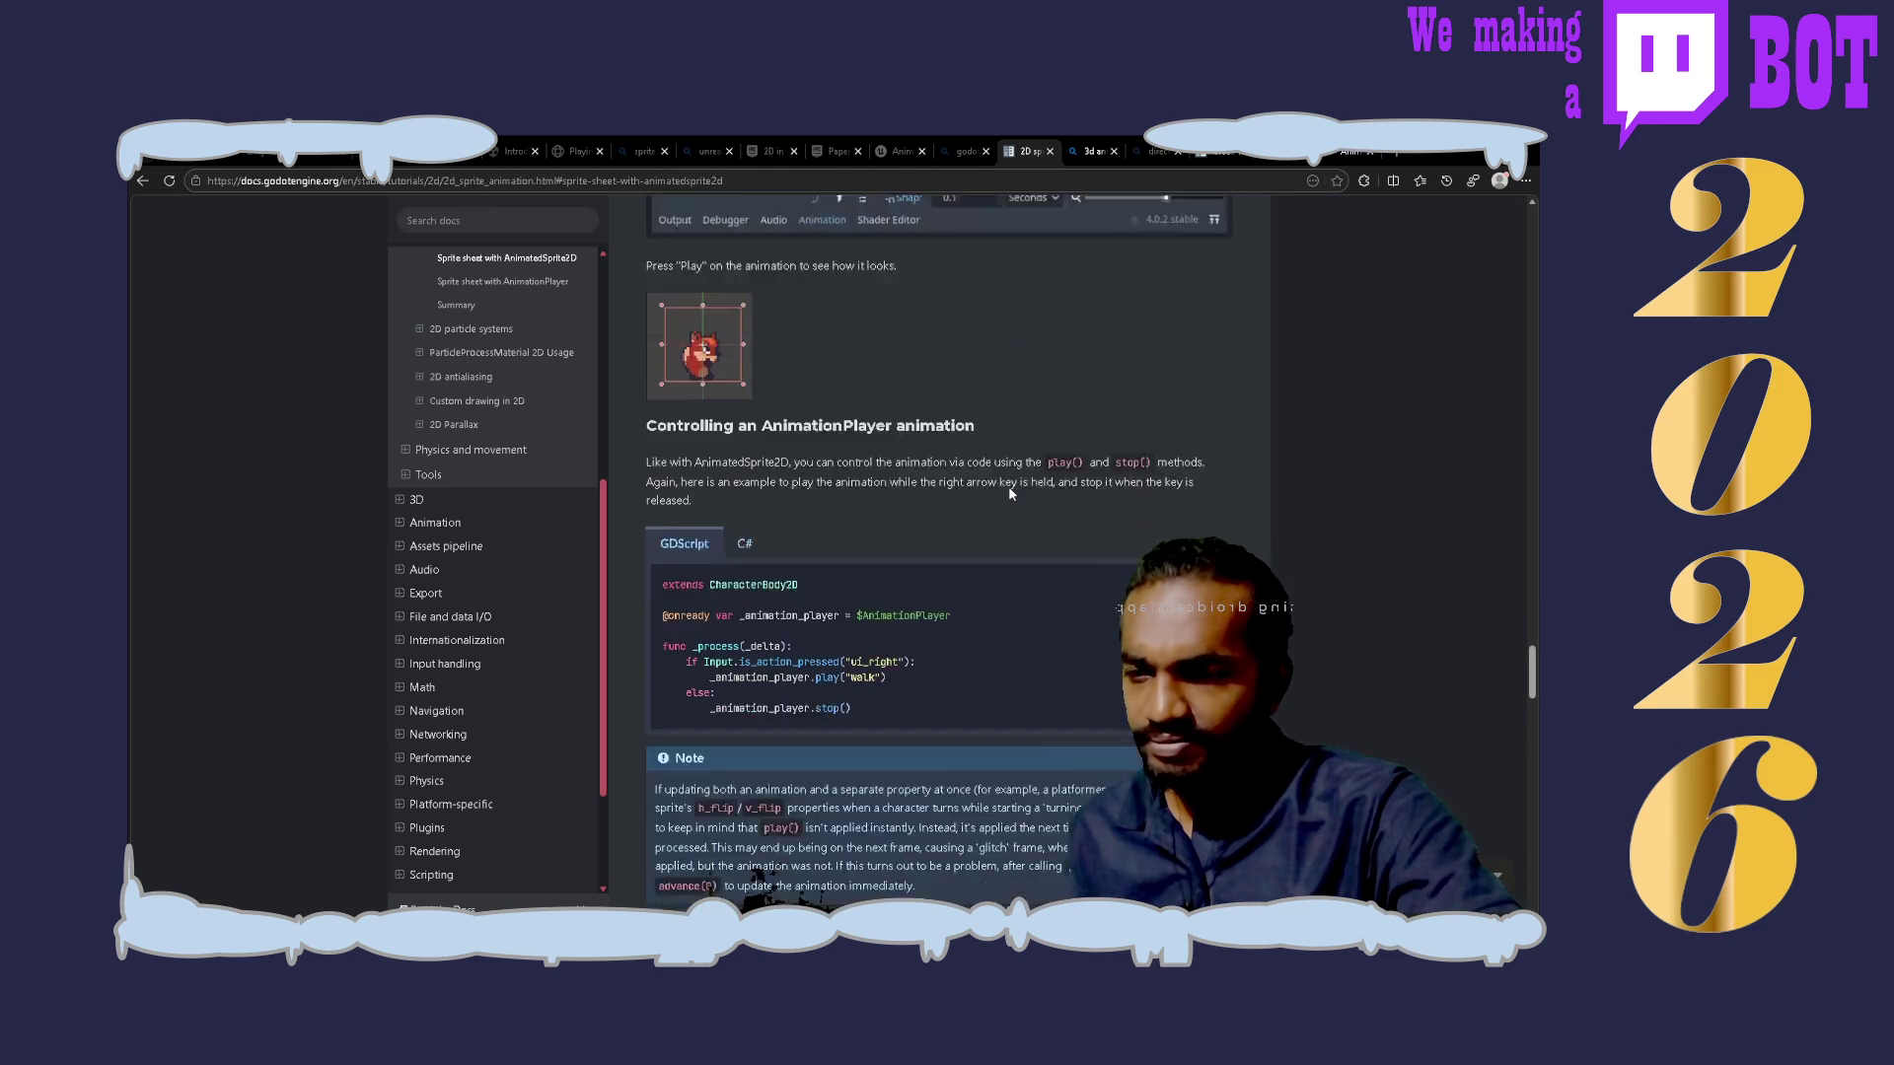
scroll(1008, 492, "down", 1)
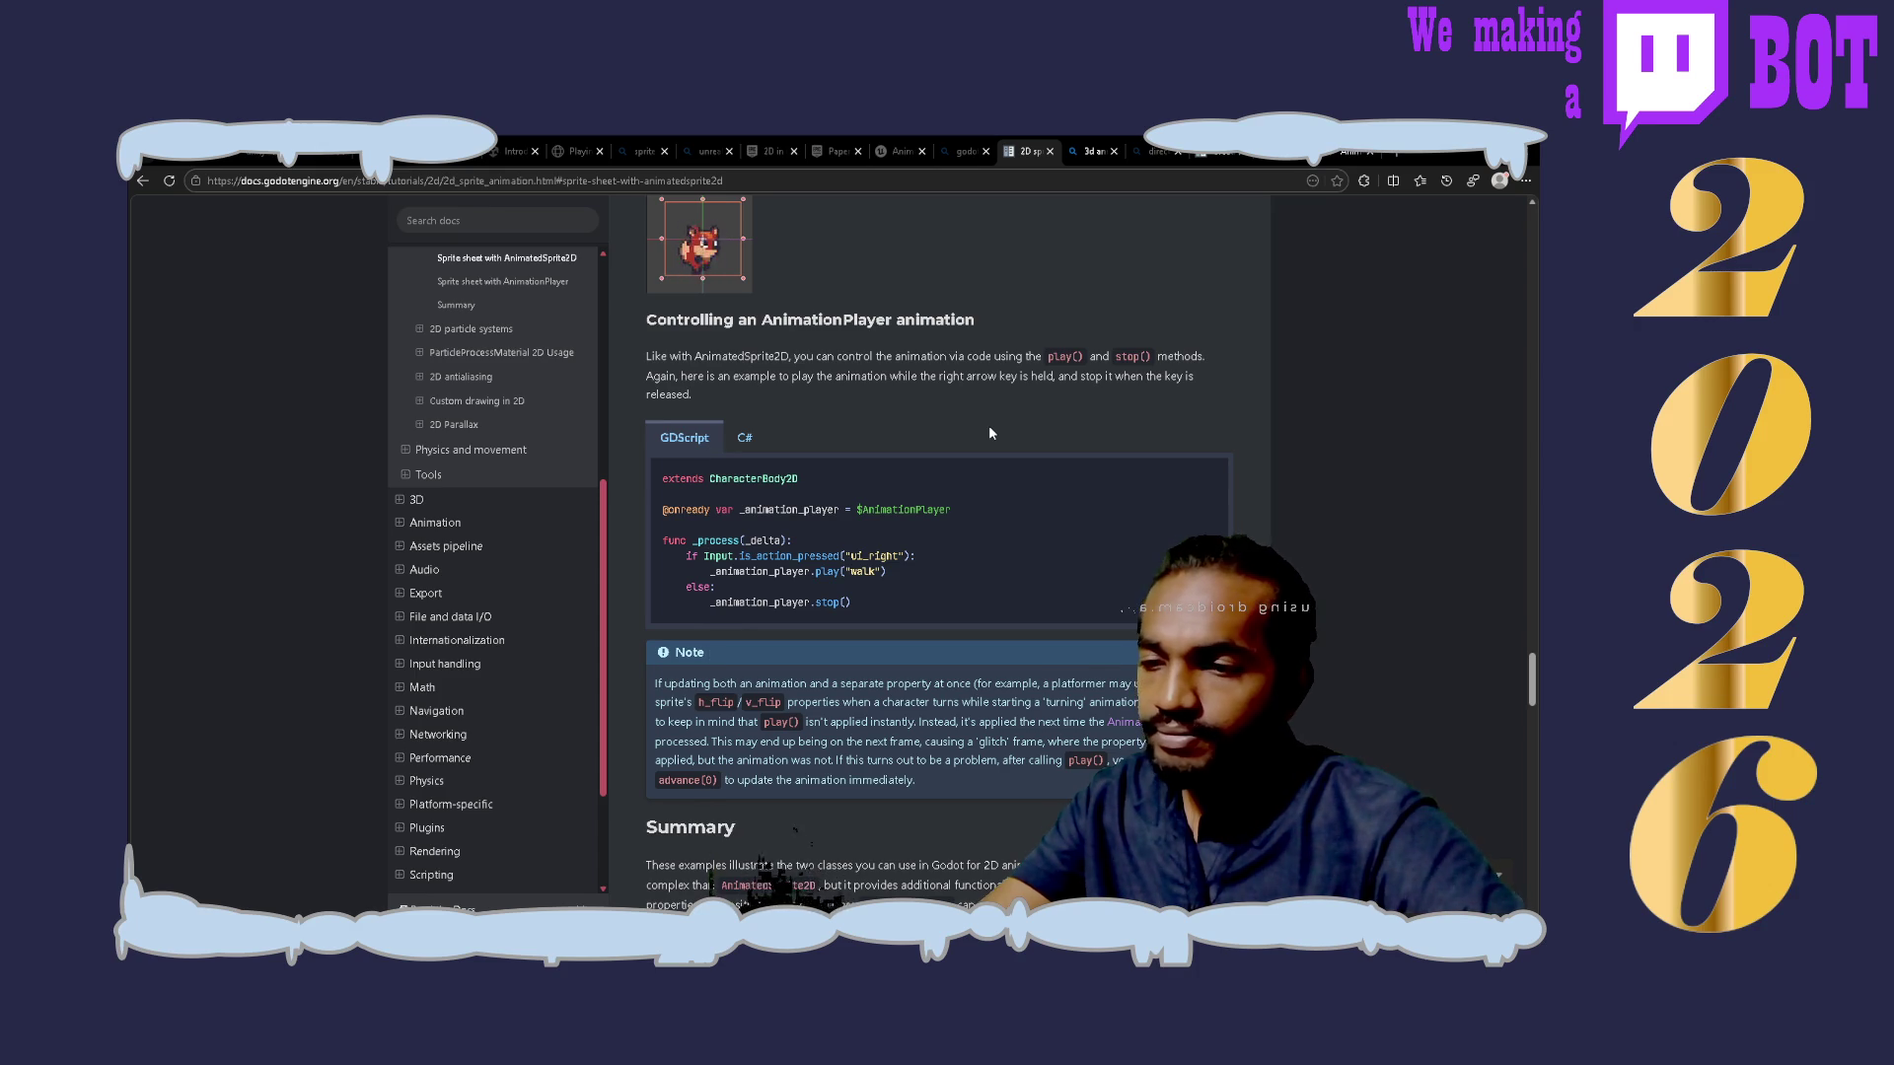
scroll(990, 432, "down", 4)
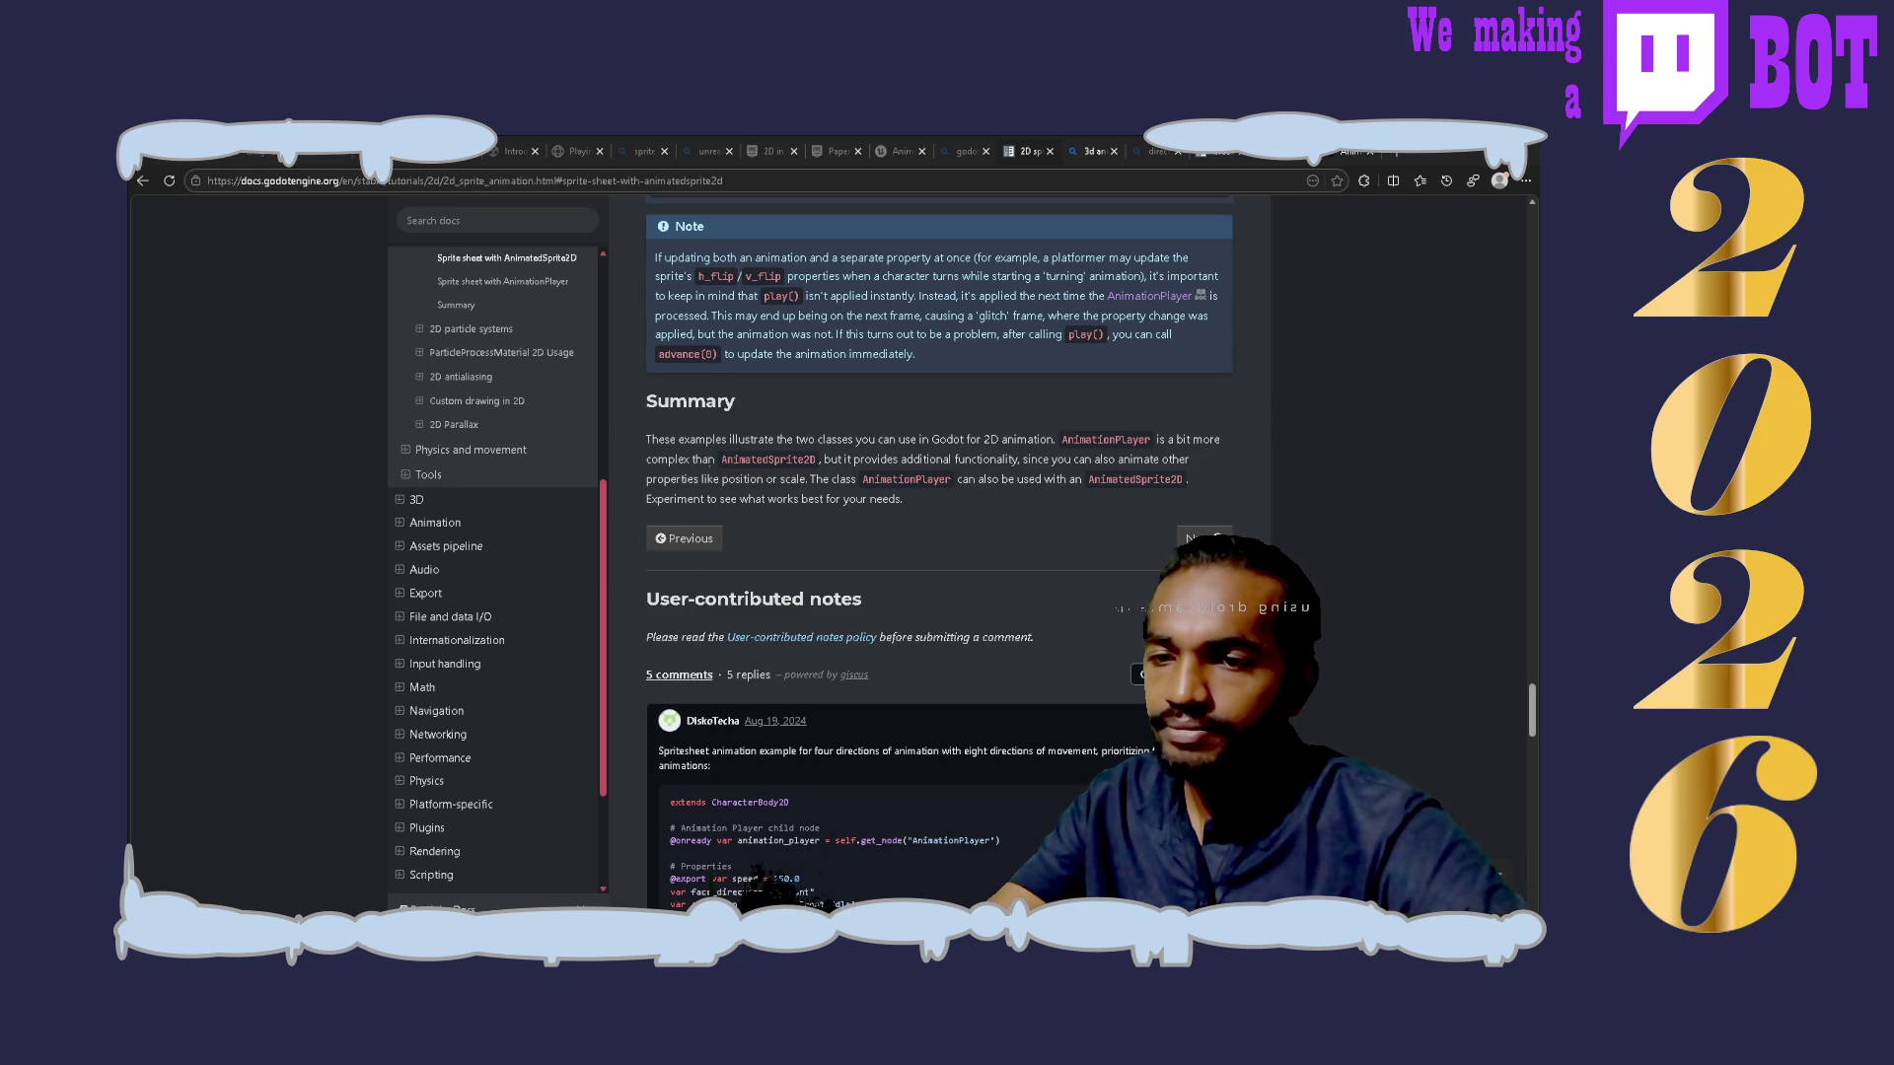
left_click(710, 456)
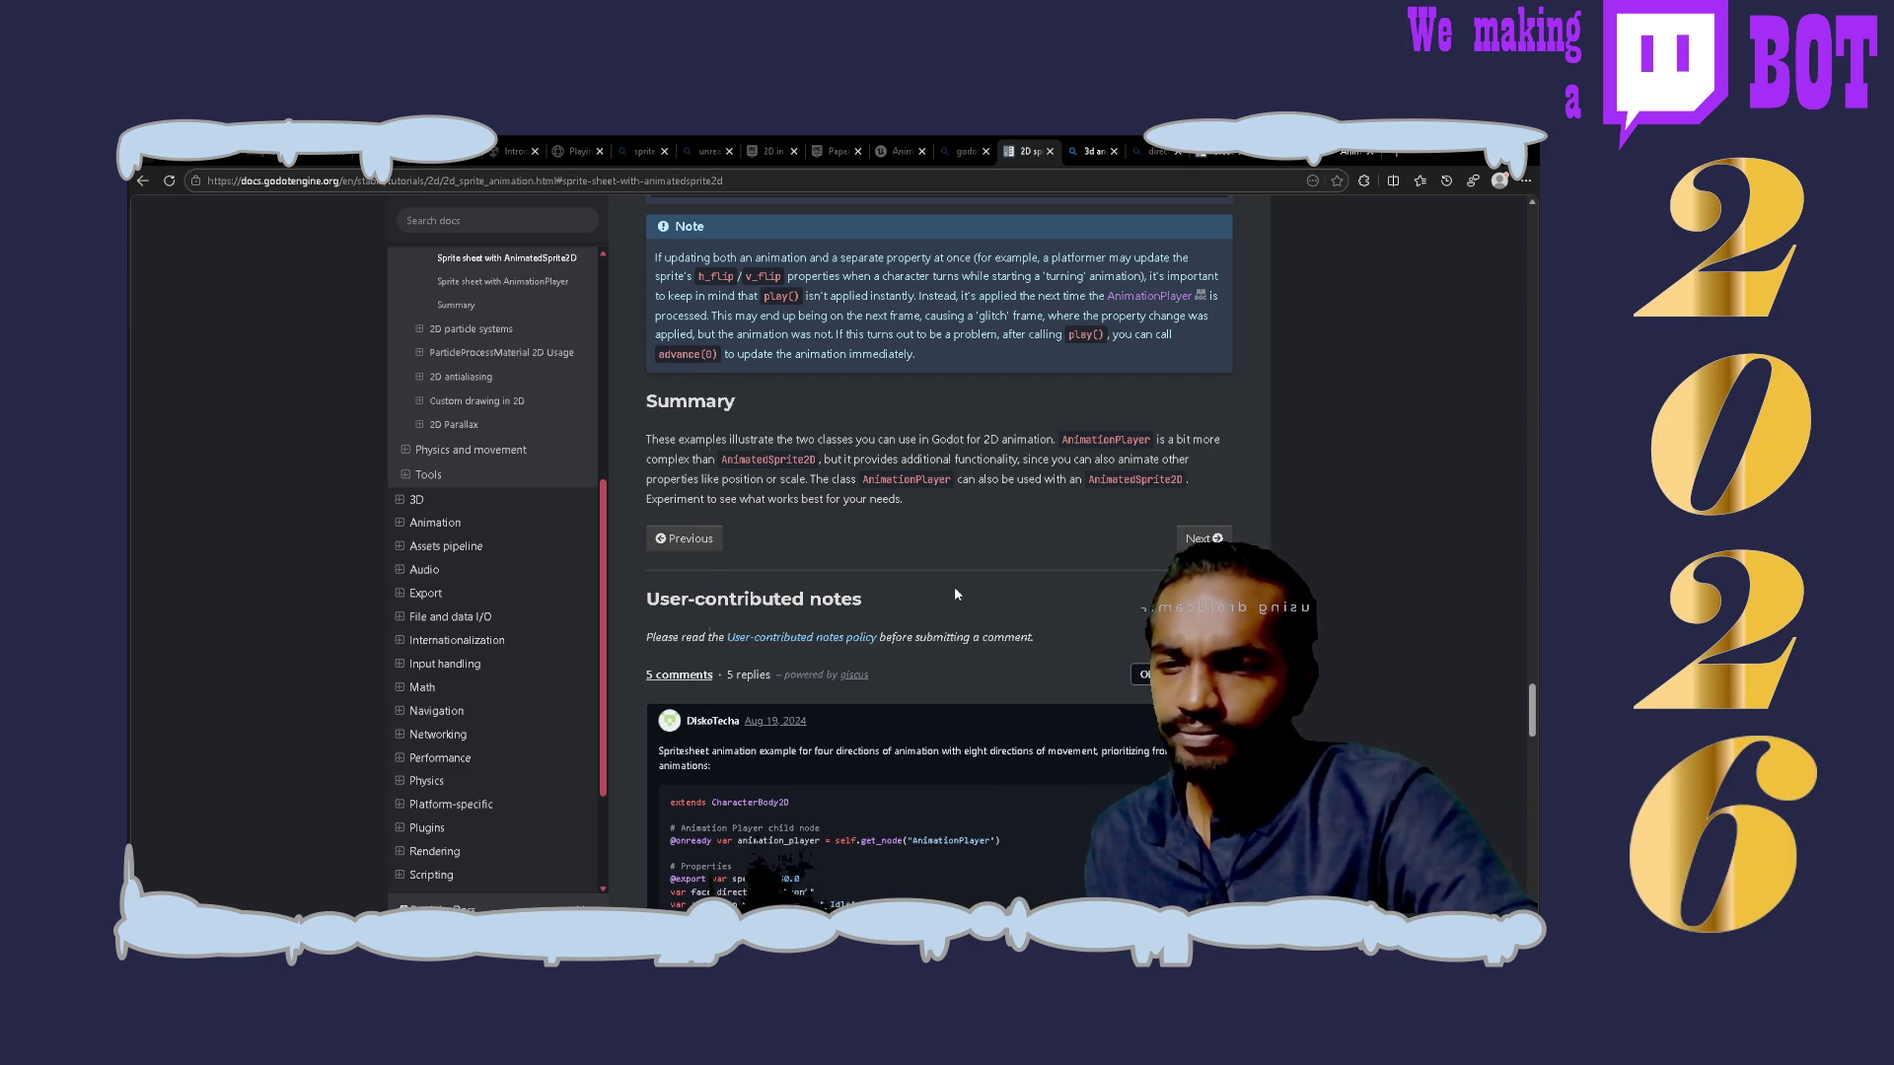
scroll(955, 593, "down", 3)
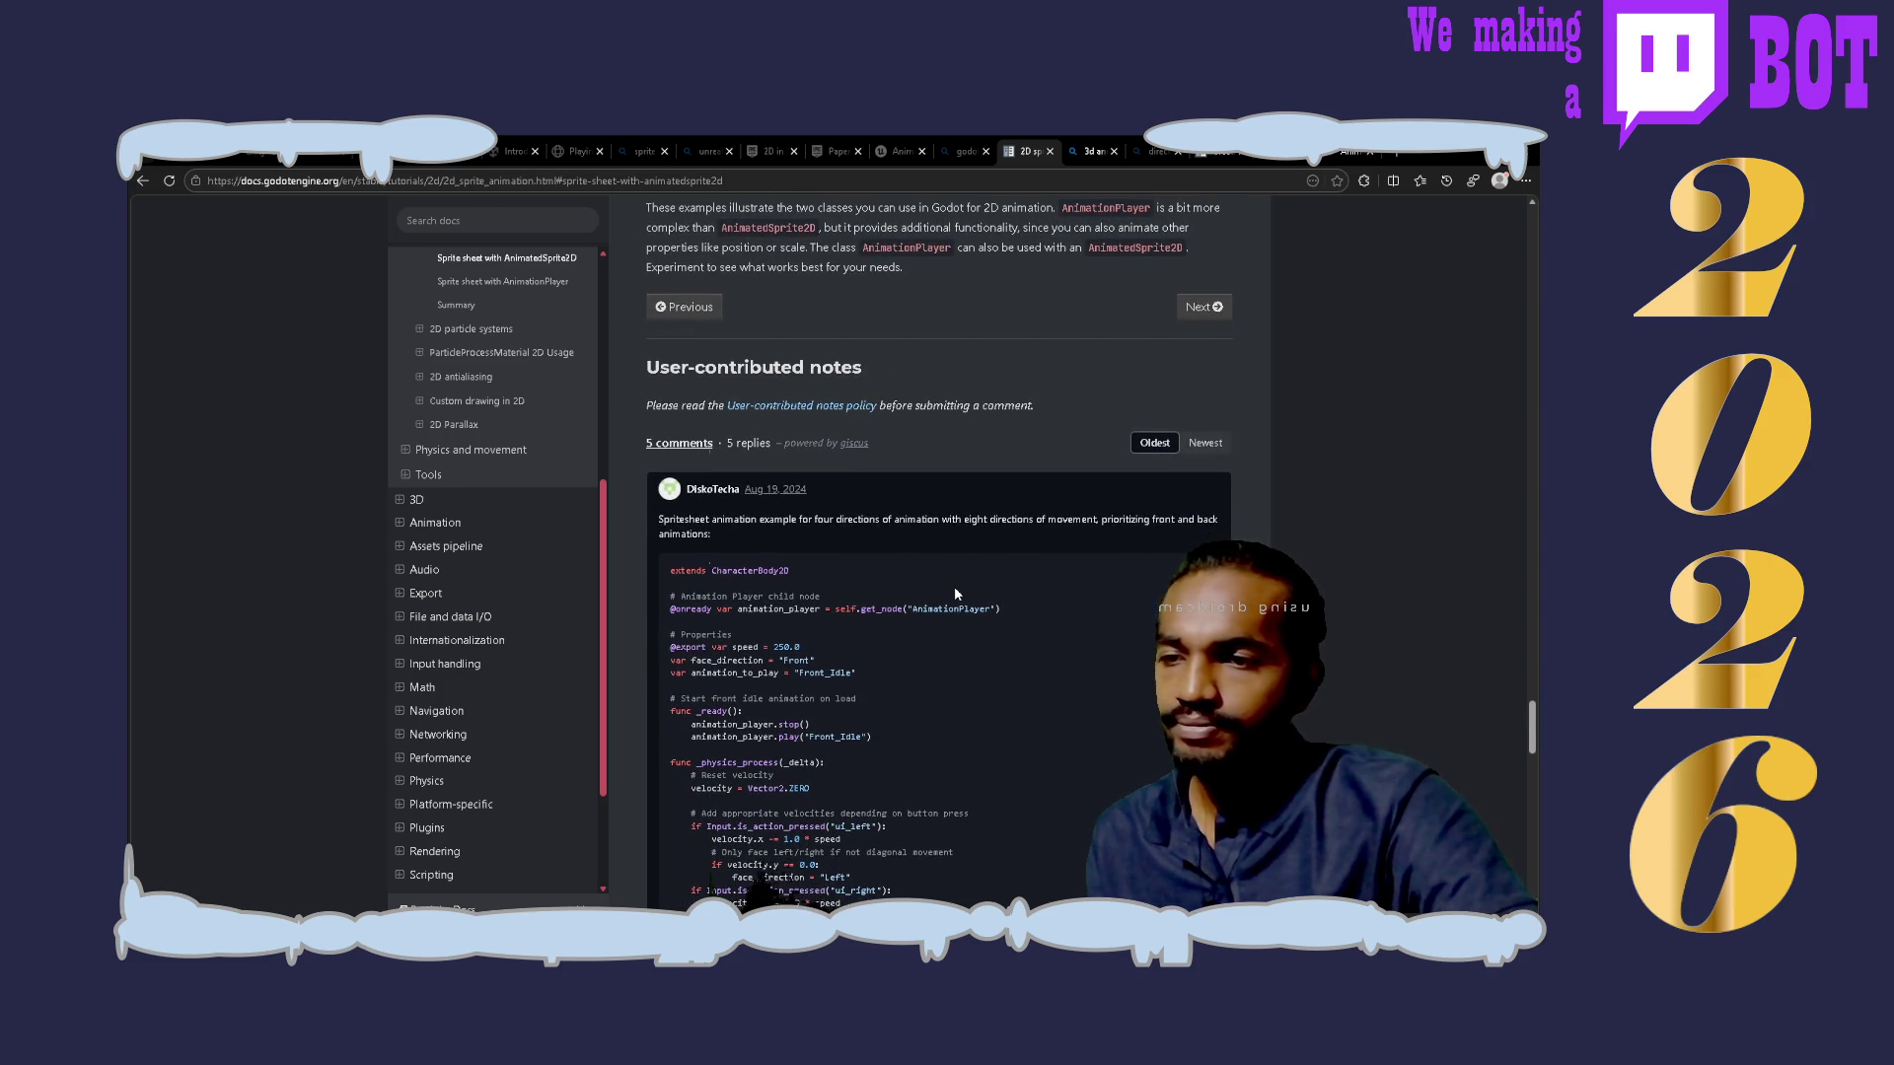
scroll(955, 593, "down", 1)
scroll(954, 593, "down", 2)
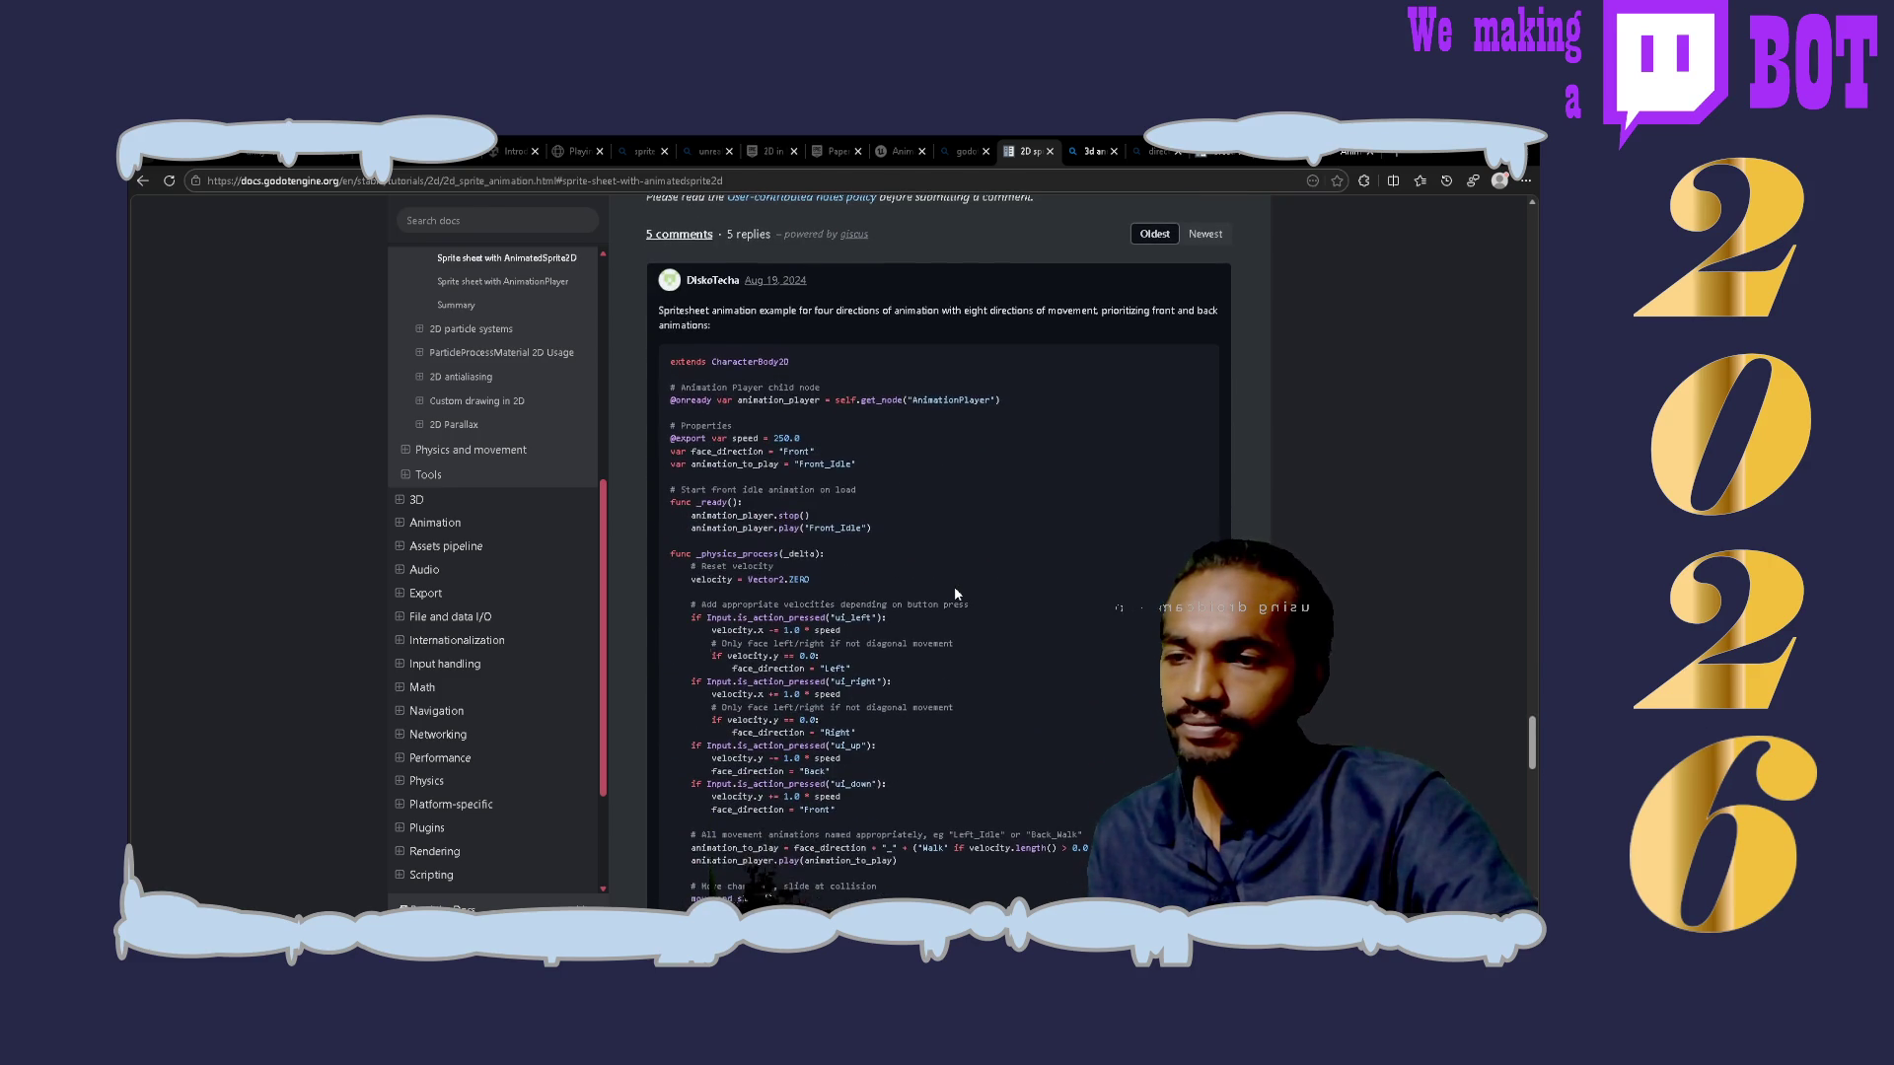
scroll(955, 593, "up", 1)
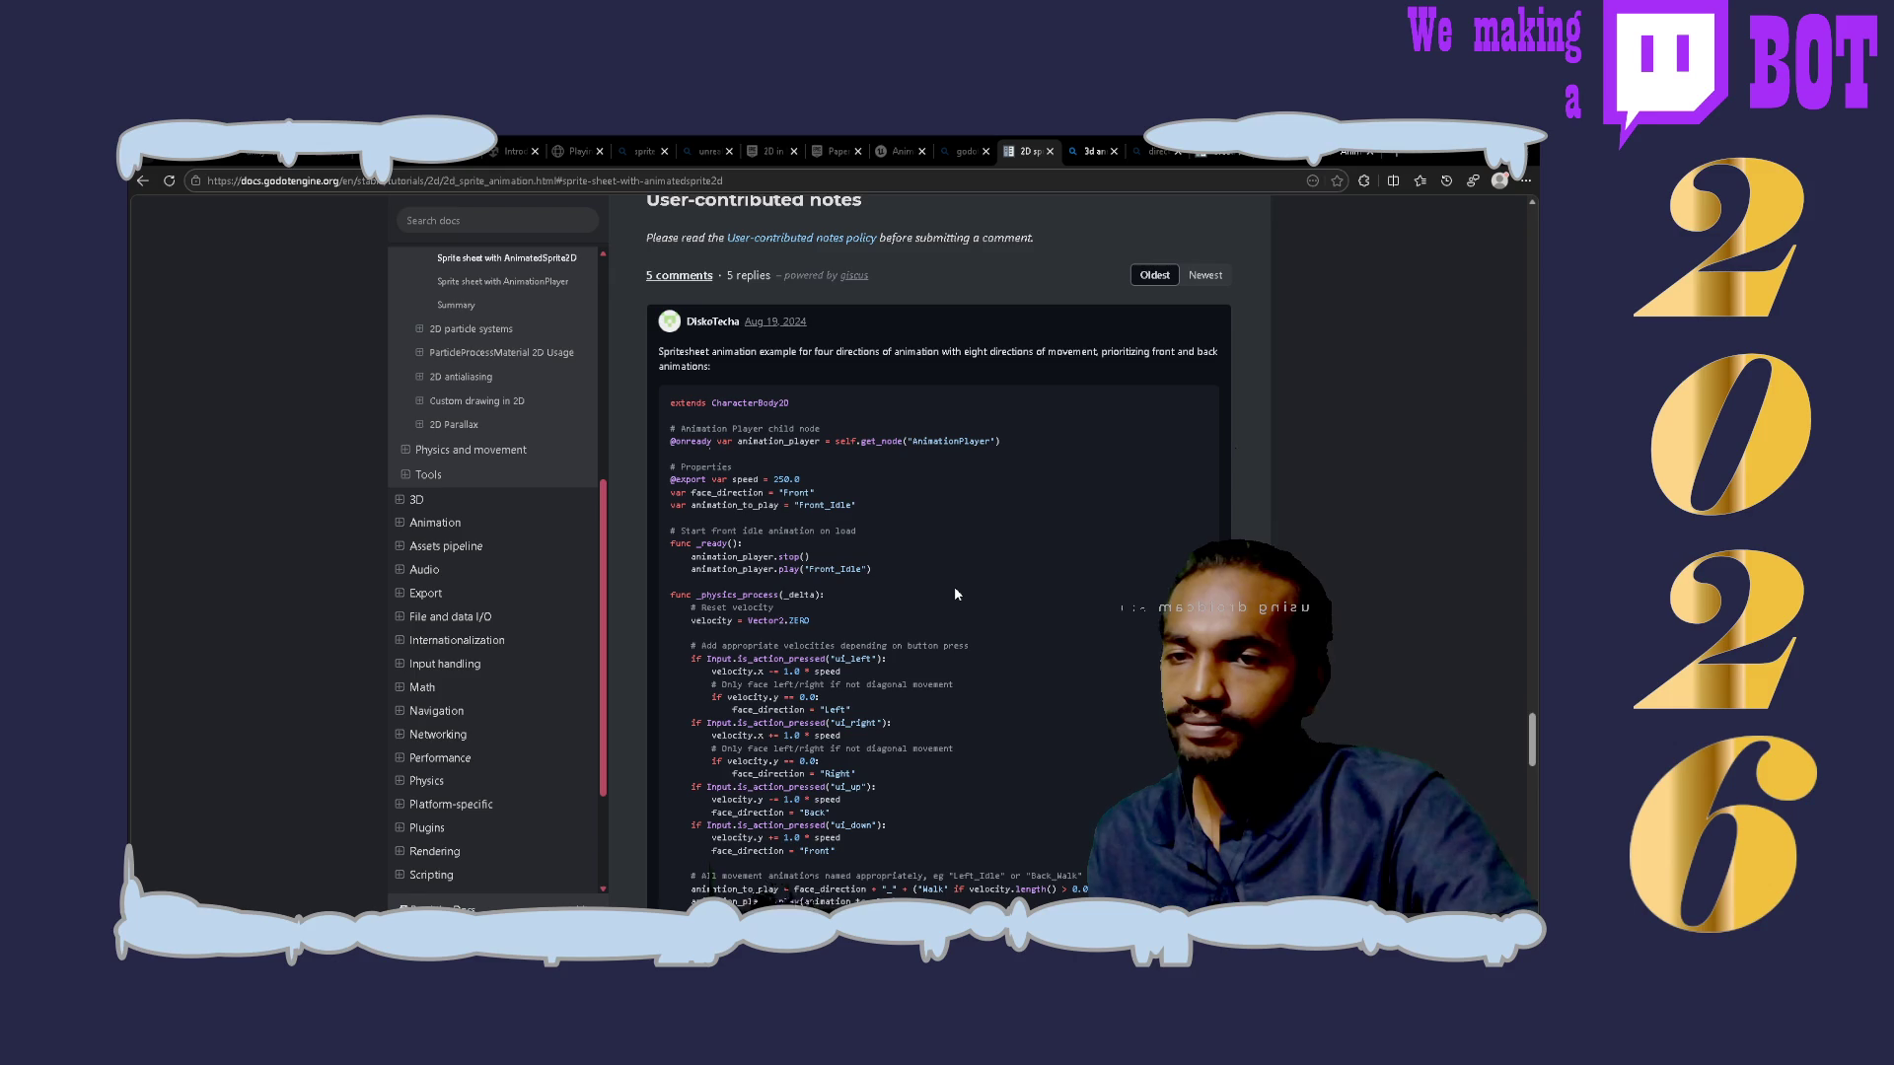
scroll(955, 593, "down", 1)
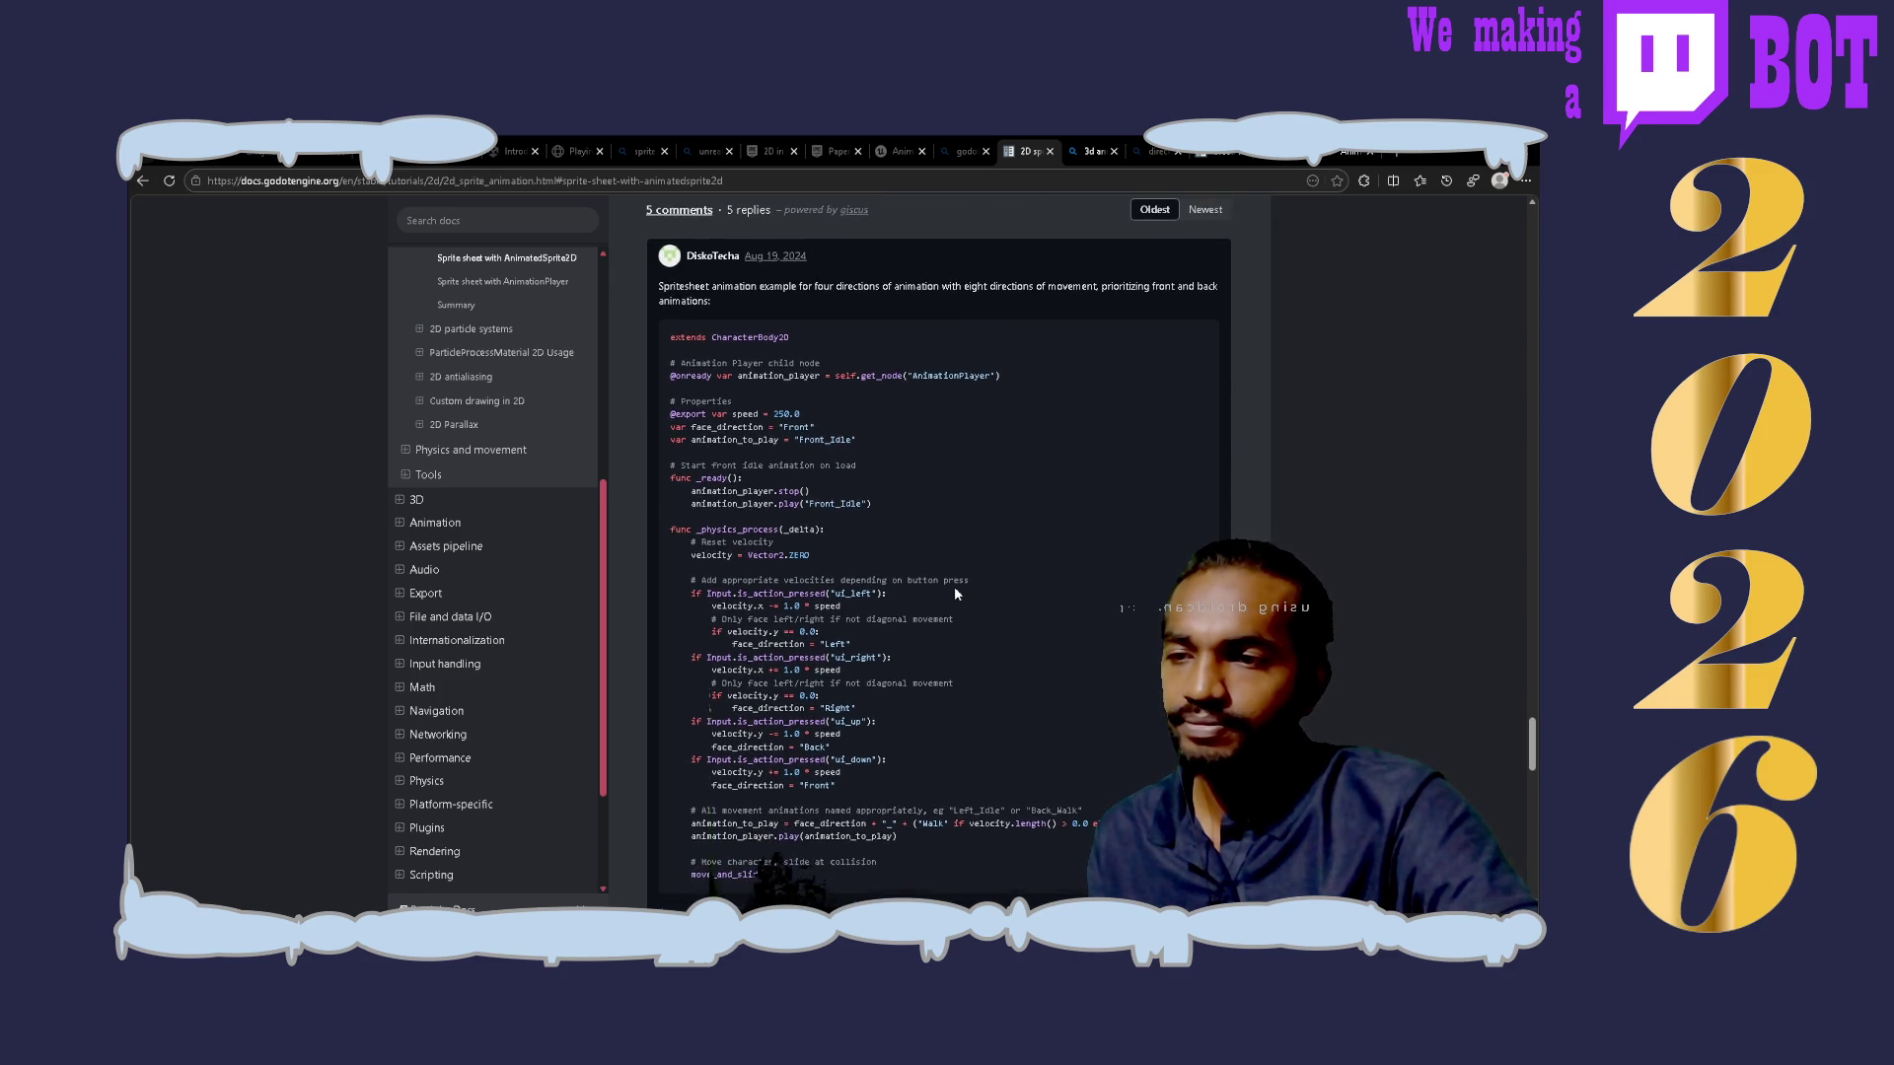
scroll(955, 593, "down", 1)
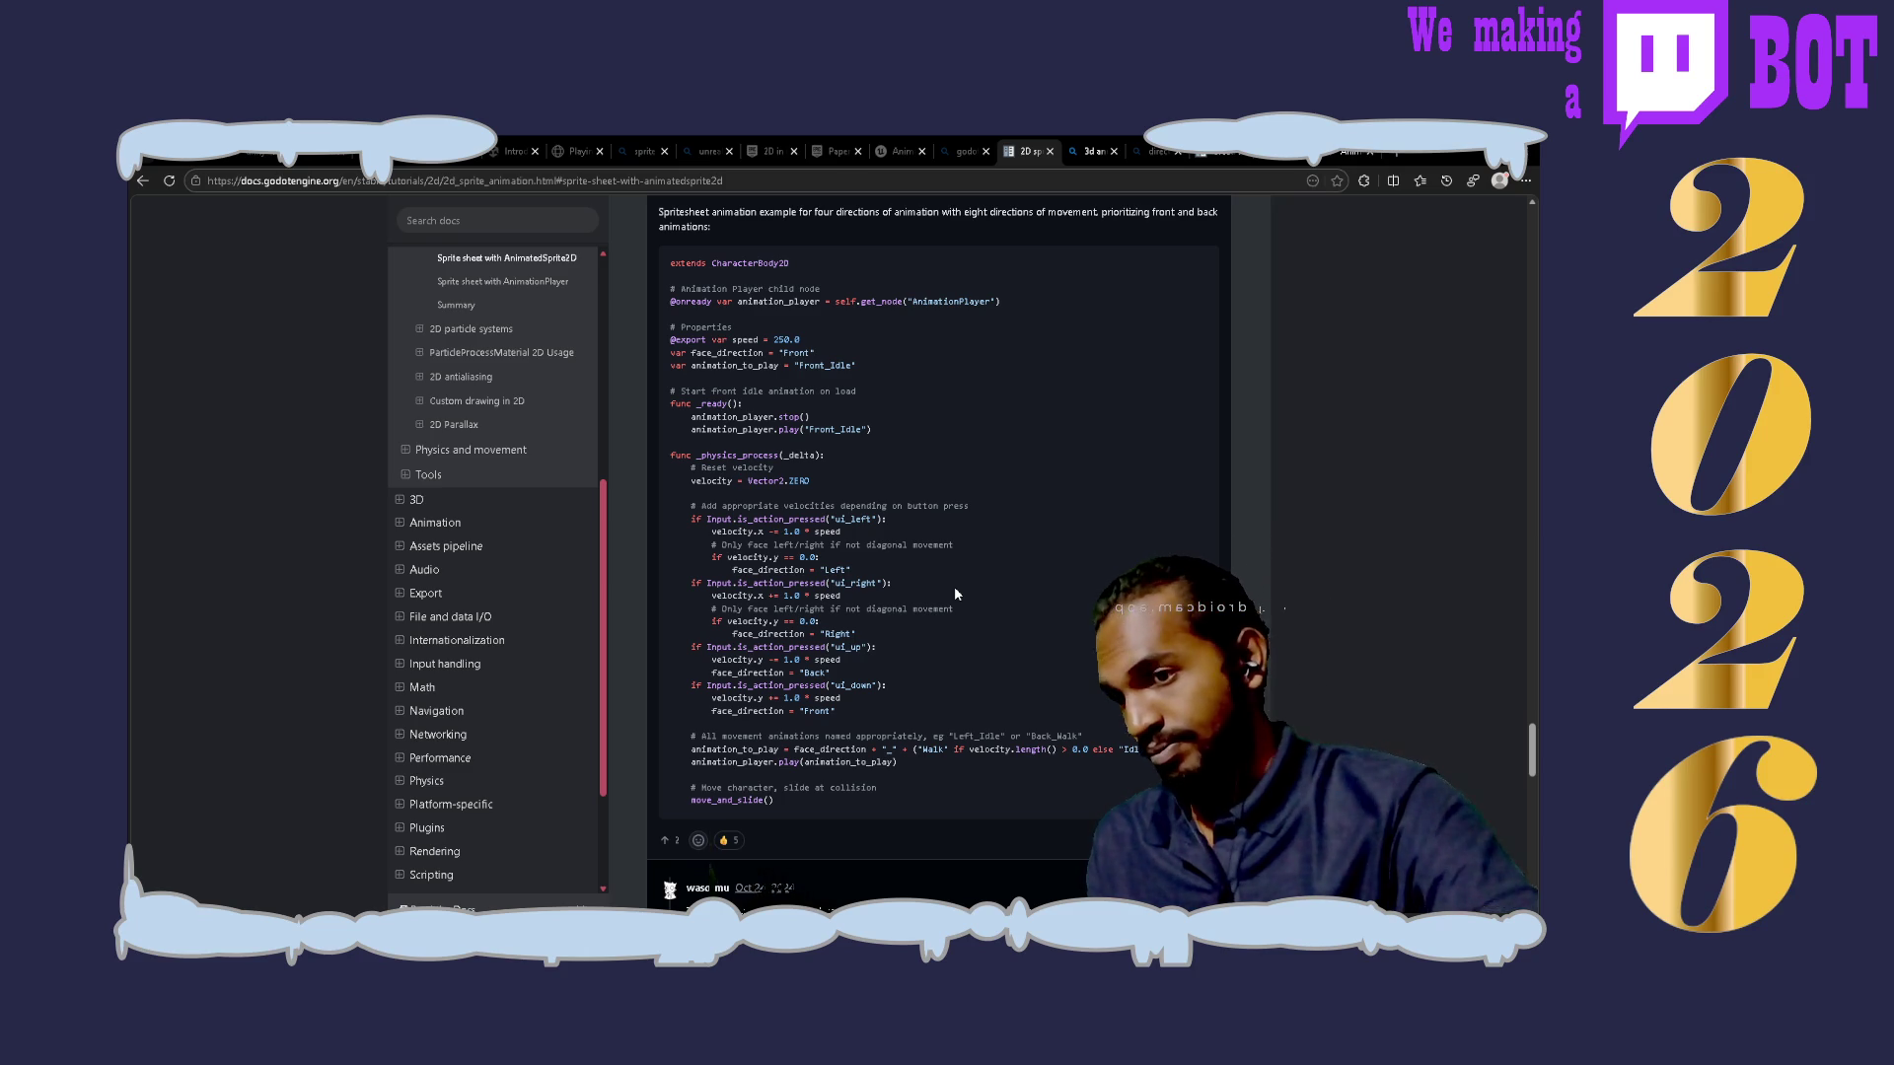
scroll(955, 594, "up", 3)
scroll(955, 594, "up", 3)
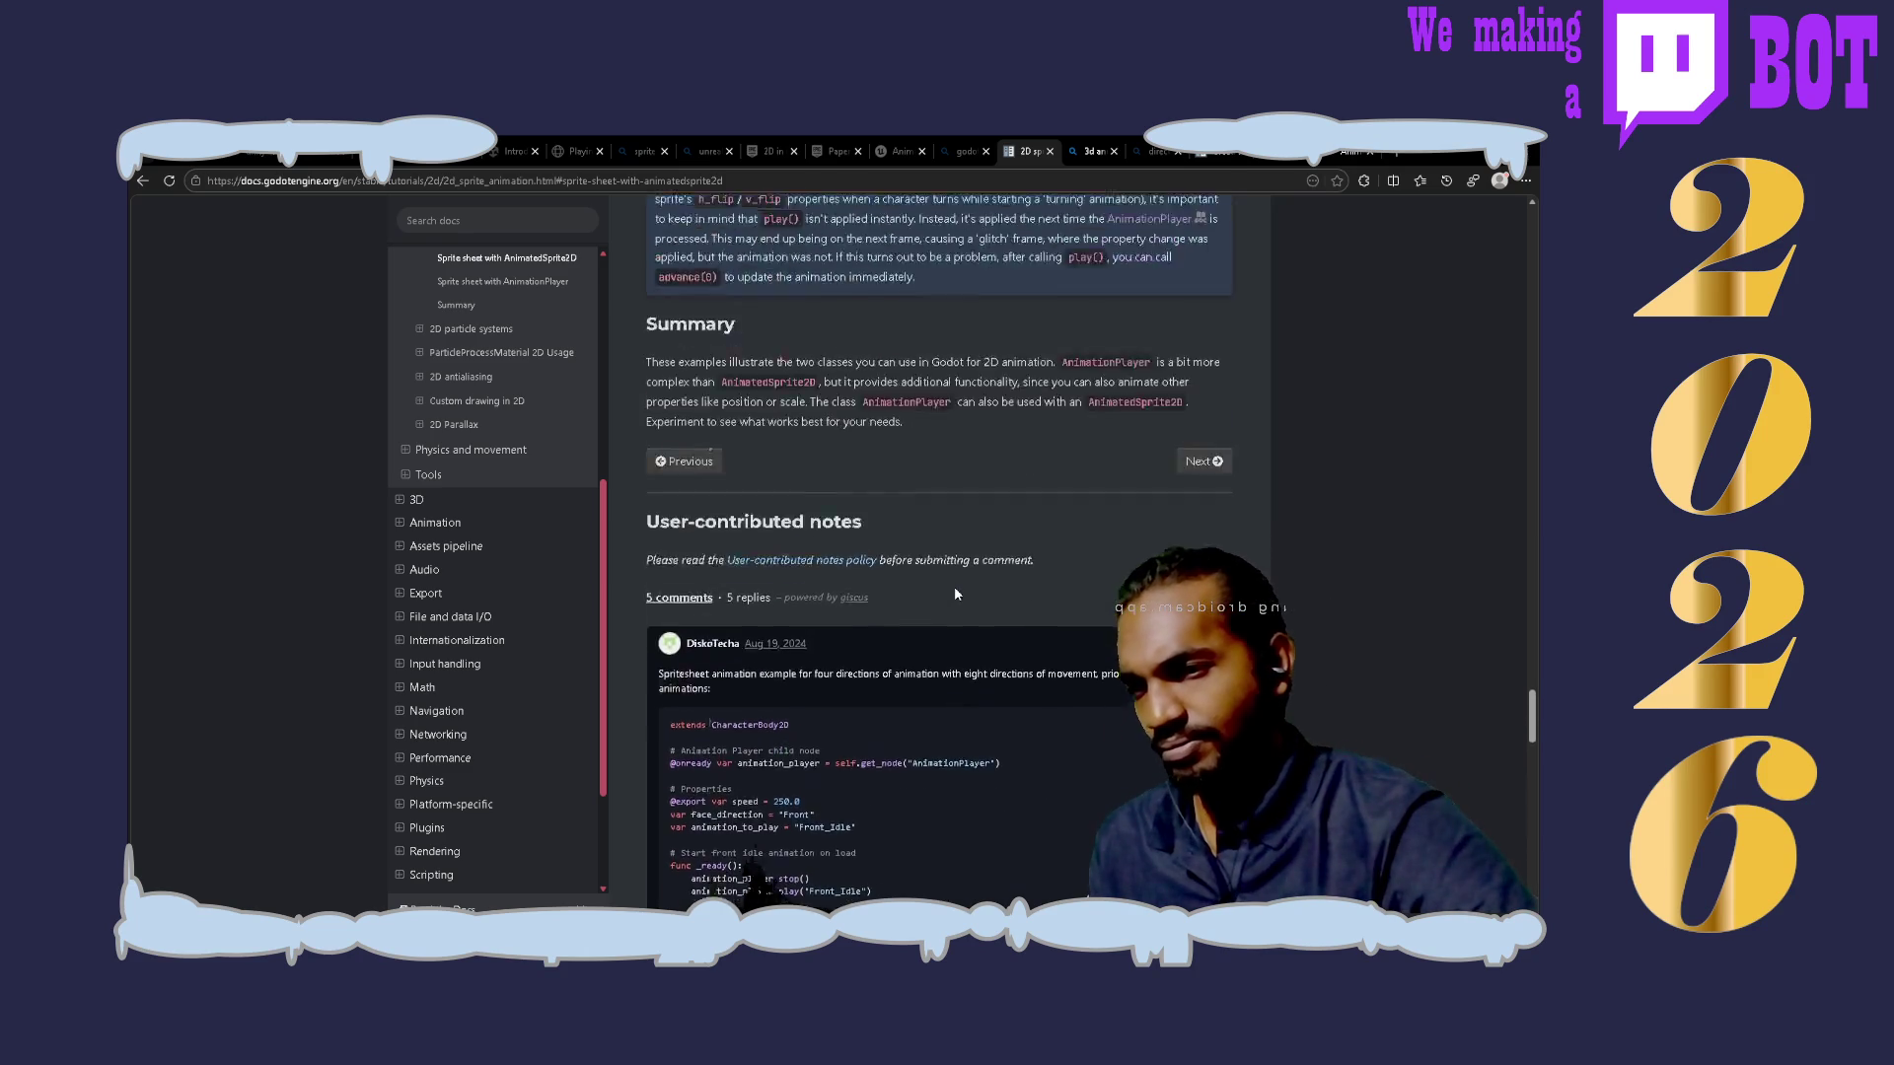
Step: Scroll back up to the 'Controlling an AnimationPlayer animation' section with its play()/stop() GDScript example
scroll(955, 593, "up", 2)
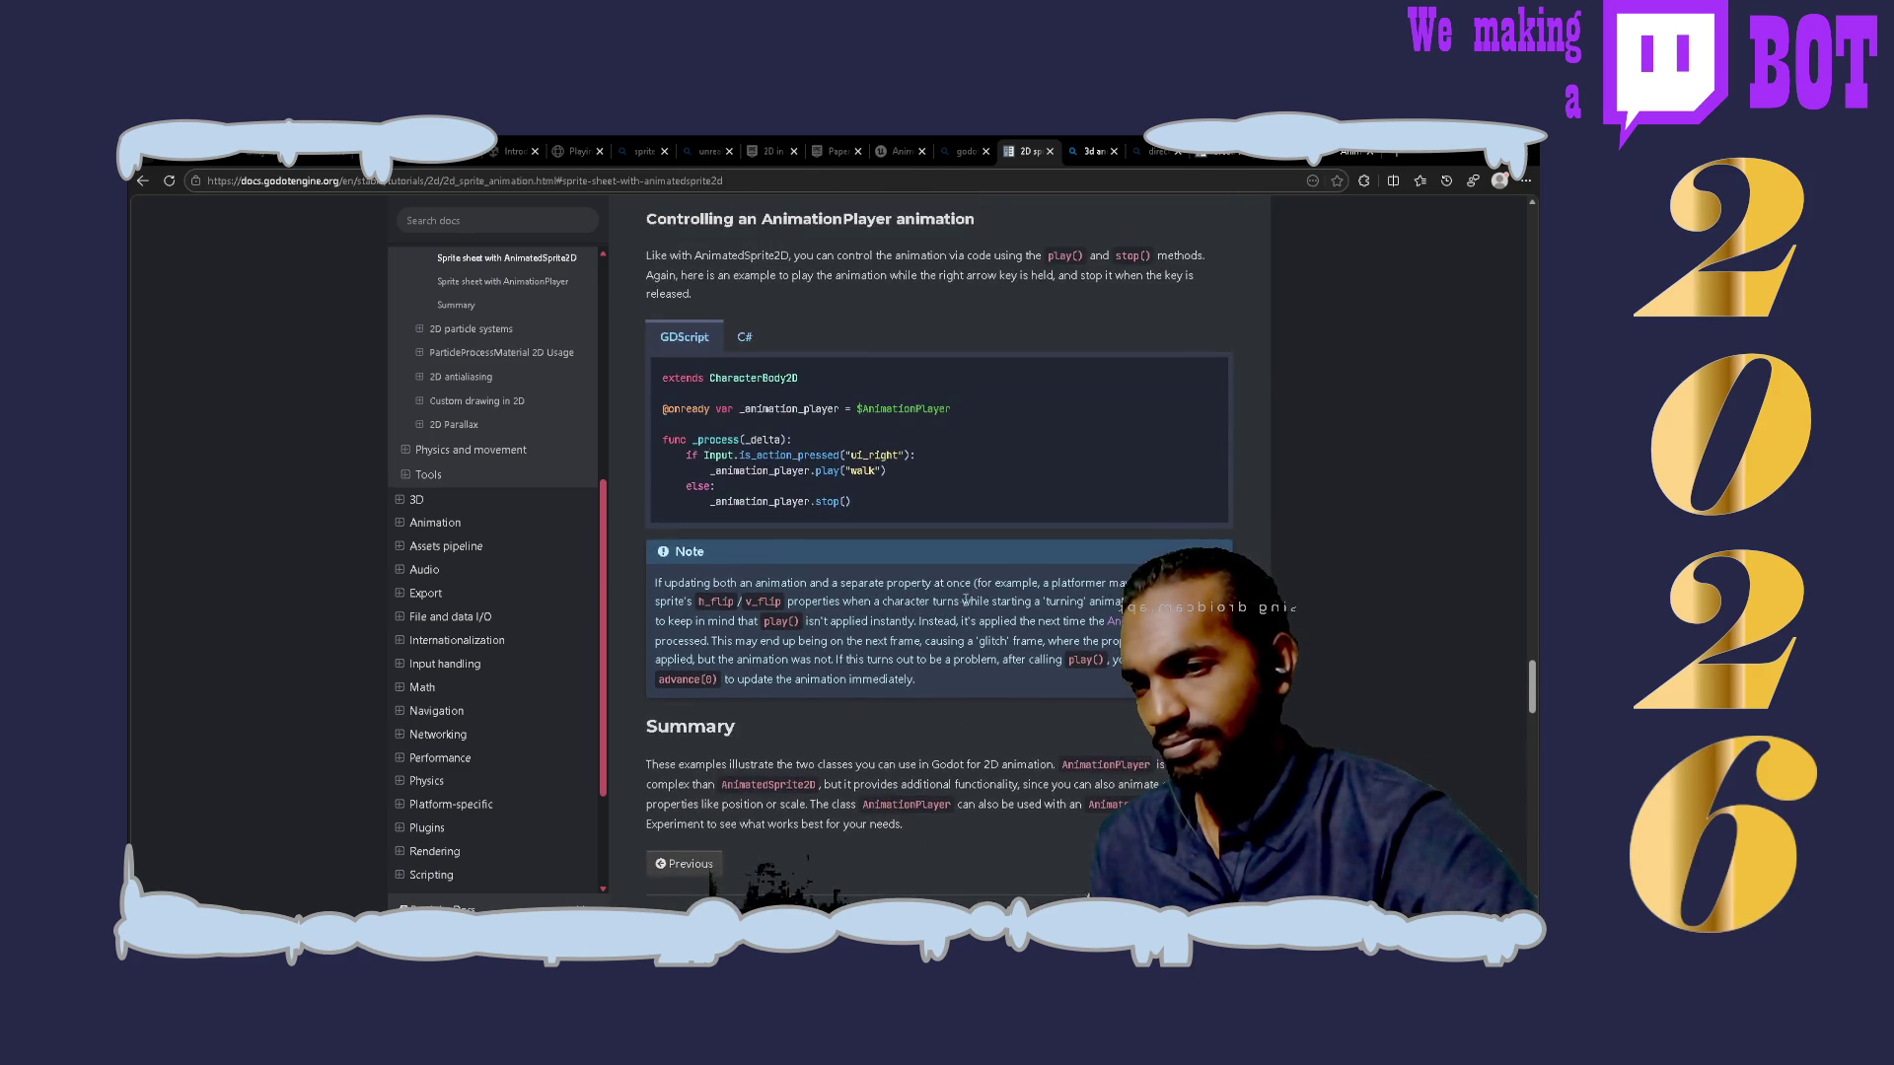
scroll(967, 606, "up", 2)
scroll(973, 612, "up", 1)
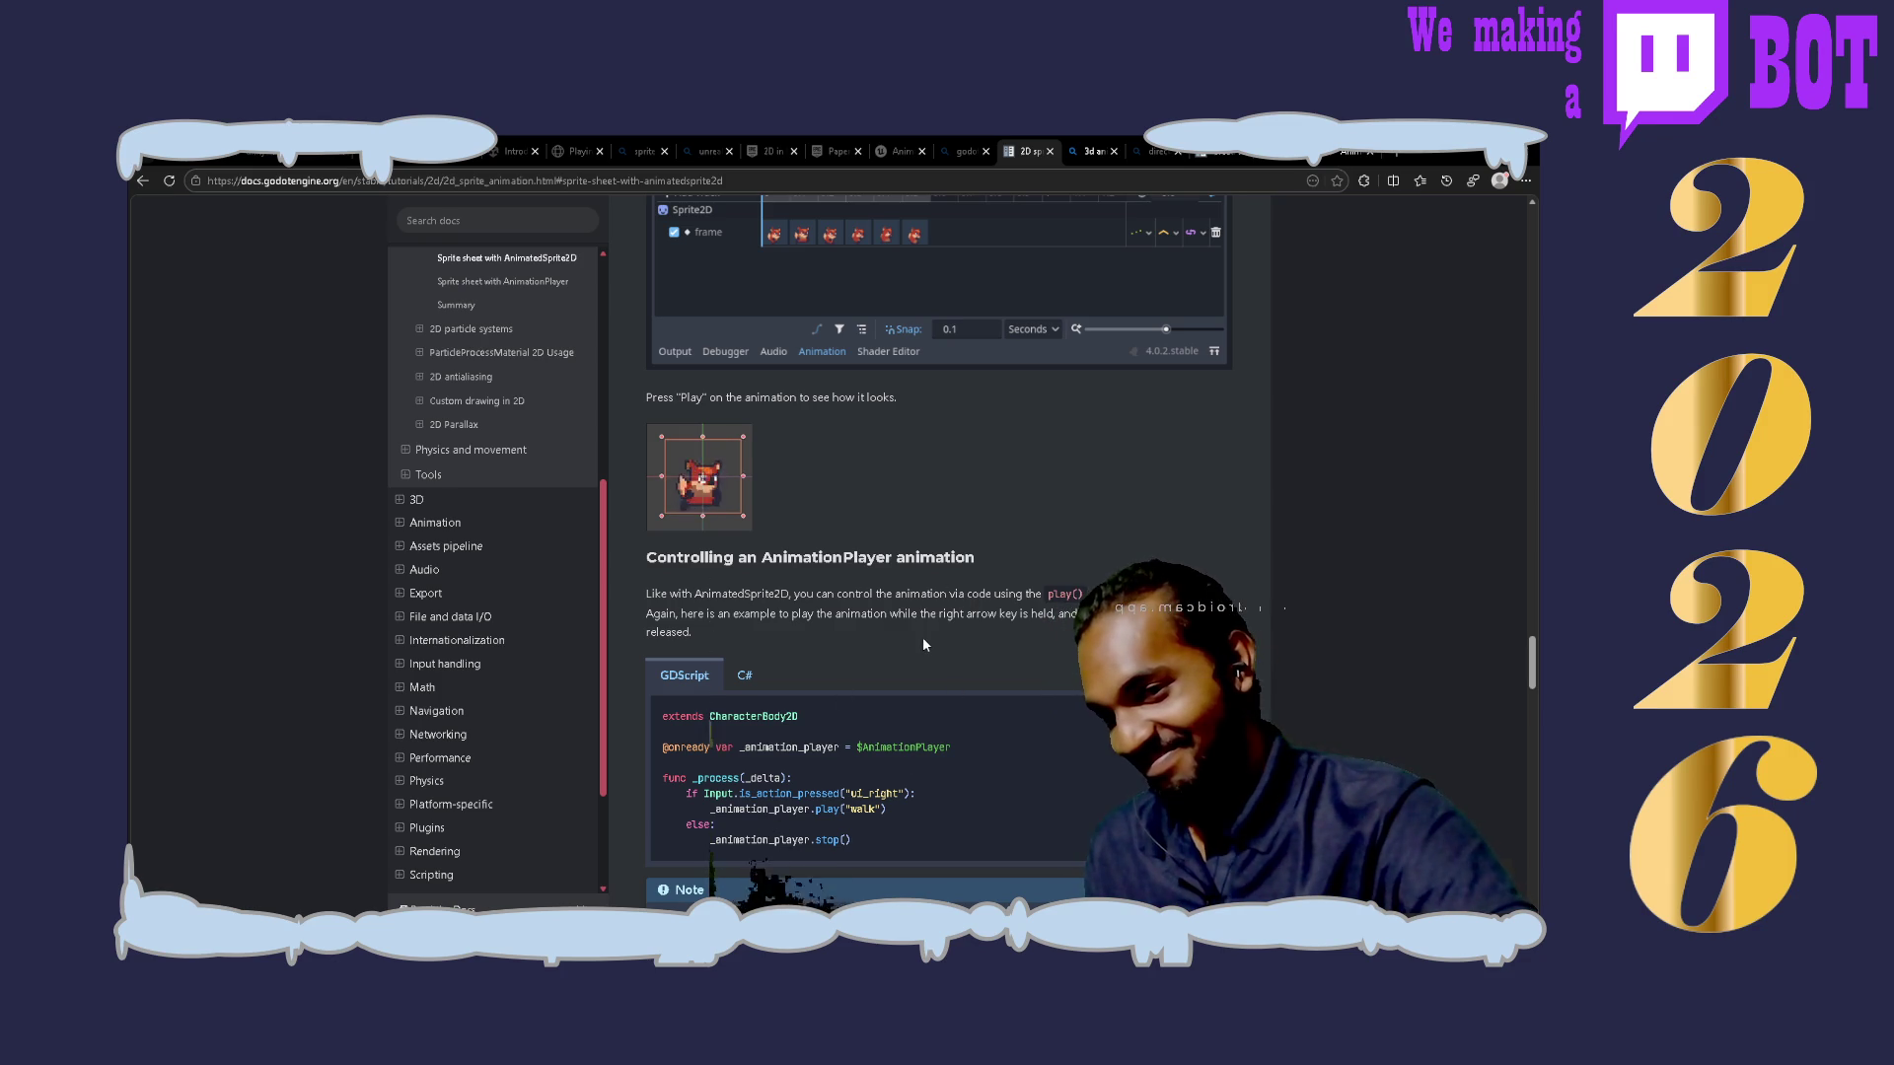
scroll(923, 643, "down", 3)
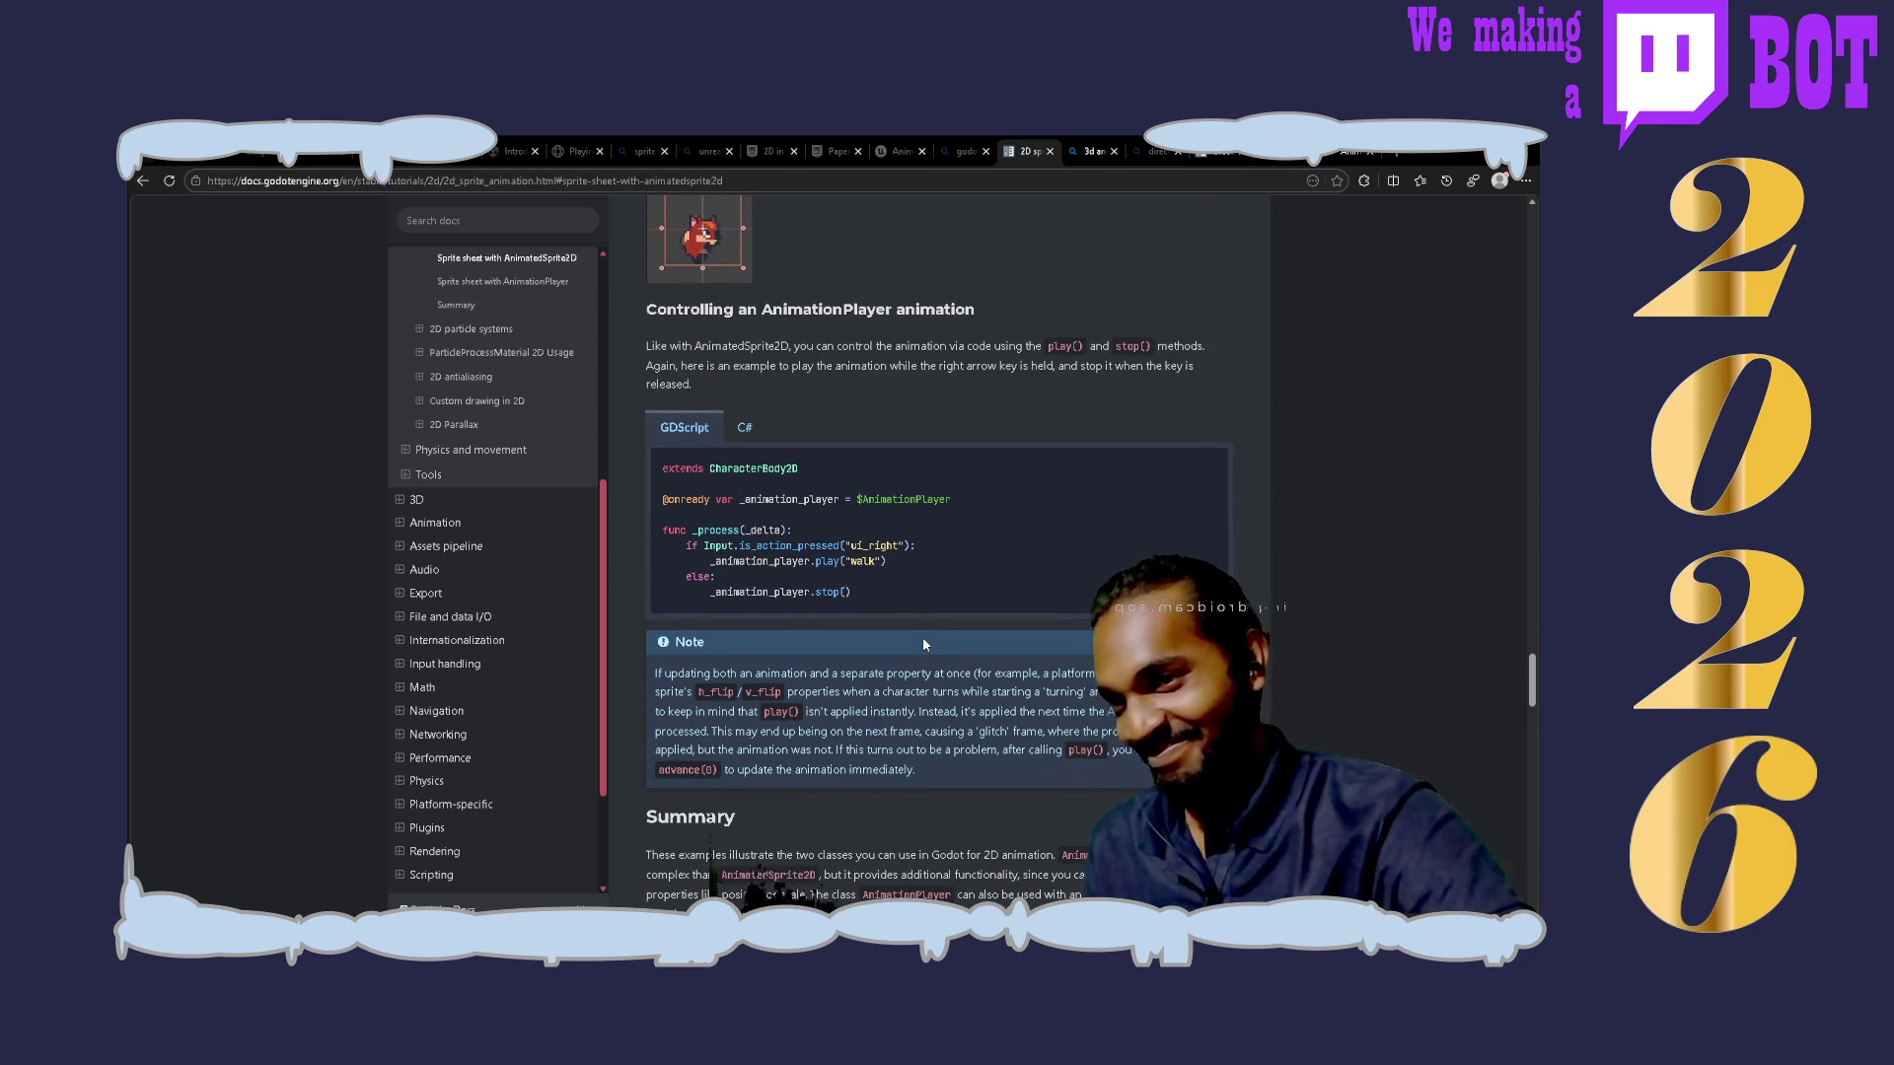